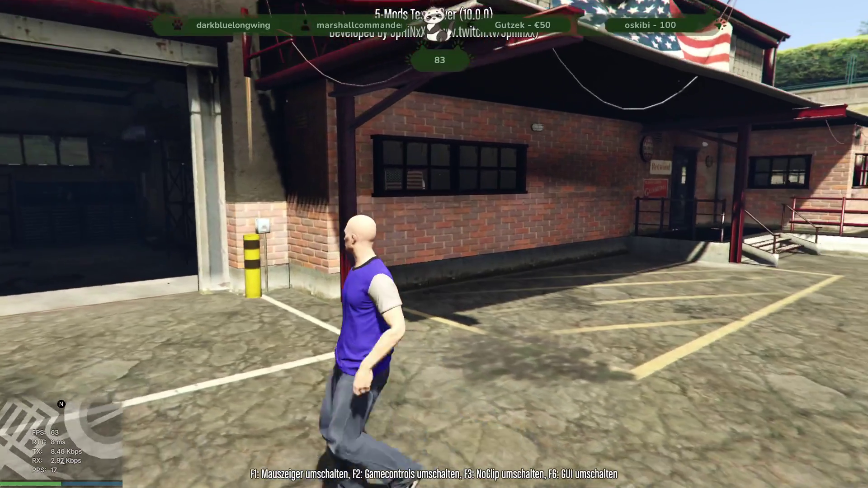
Walk the character around the garage yard, open the F8 console, and switch out to the desktop
key(w)
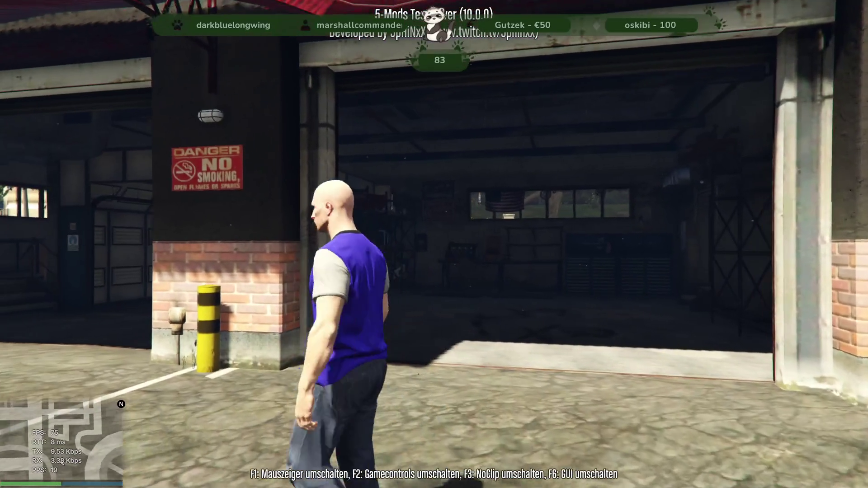
key(w)
key(s)
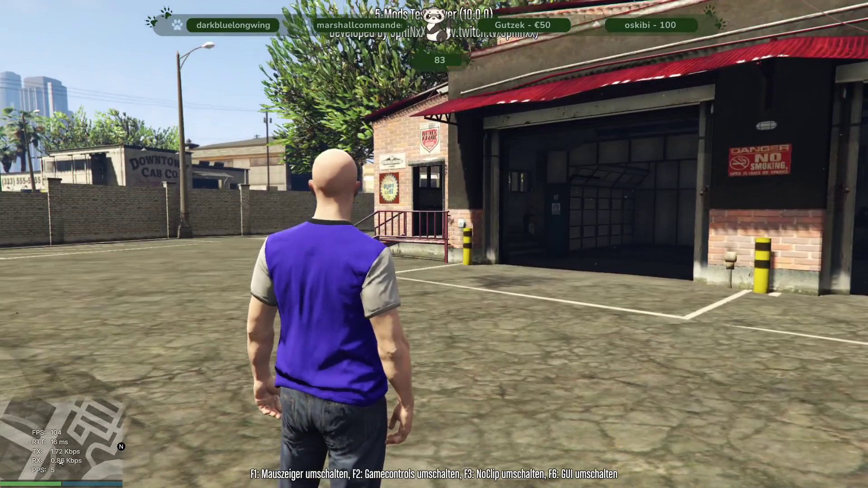
key(w)
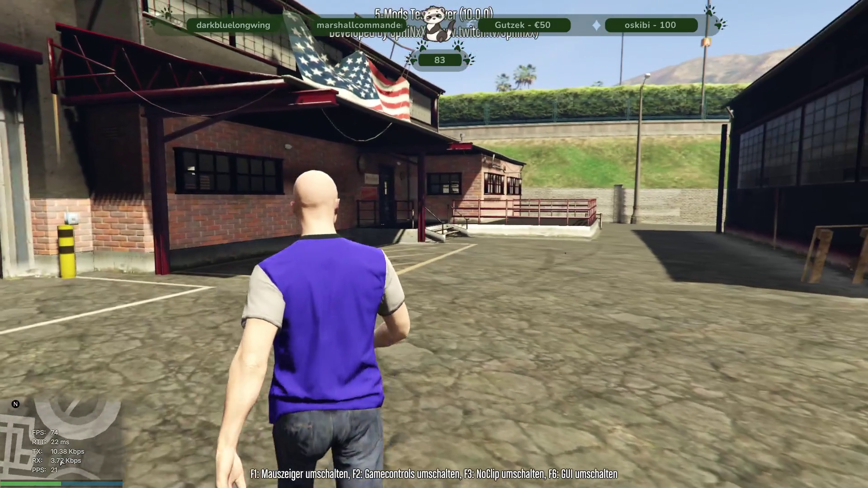
key(F8)
key(alt+Tab)
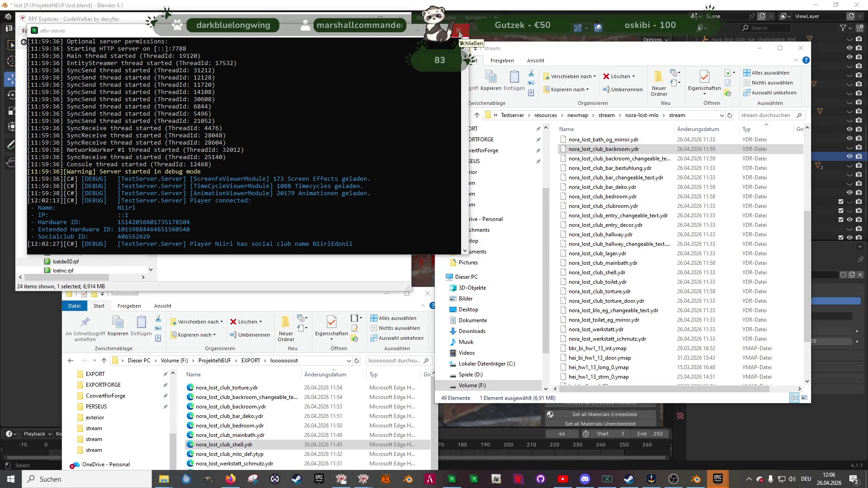
In Blender, hide nora_lost_club_torture, select the decke_og roof, and expand nora_lost_club_shell's parts
key(alt+Tab)
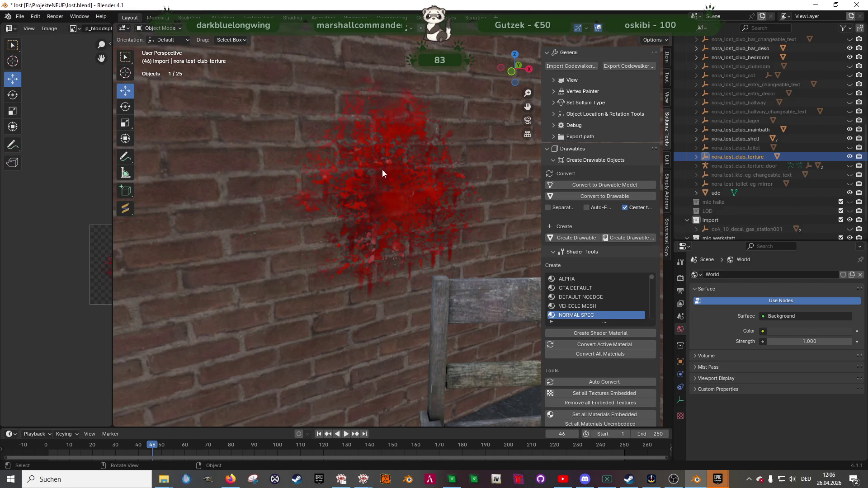
middle_drag(365, 180, 367, 202)
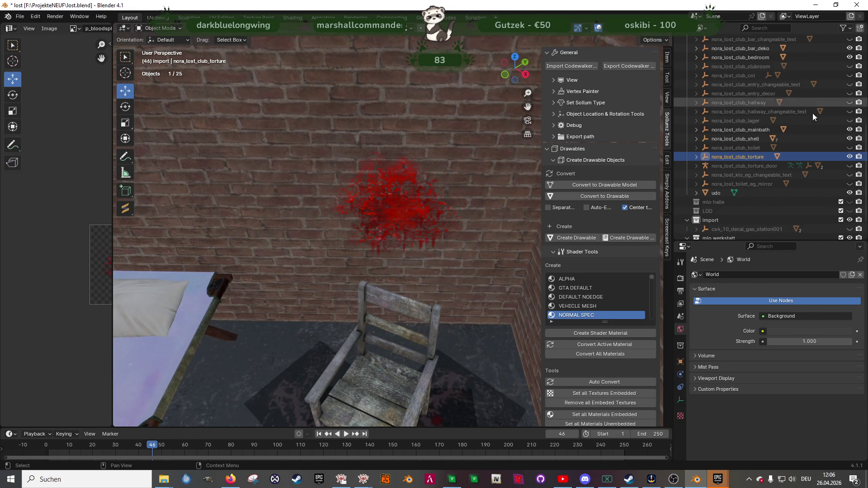
click(850, 156)
mouse_move(470, 110)
middle_down()
mouse_move(365, 145)
mouse_move(399, 158)
mouse_move(362, 190)
mouse_move(414, 180)
middle_up()
click(397, 180)
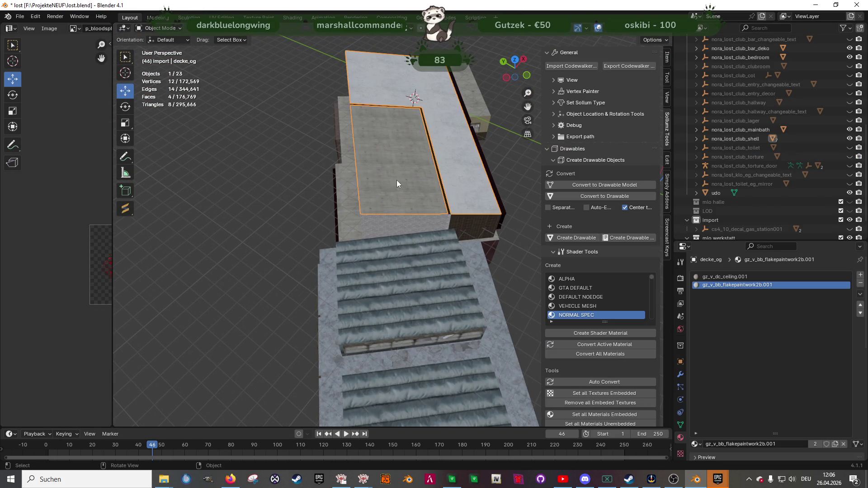
key(Tab)
key(Tab)
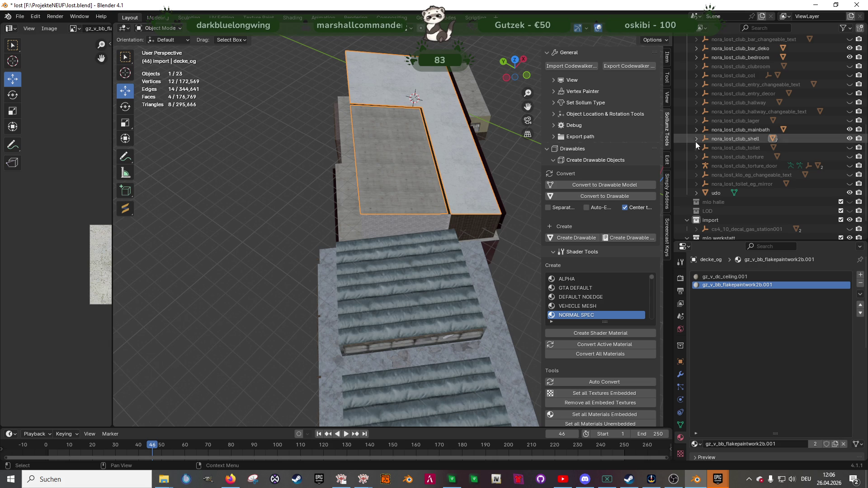
click(697, 139)
Hide decke_og and edit the obergeschoss floor mesh, picking a face of the drain
click(850, 157)
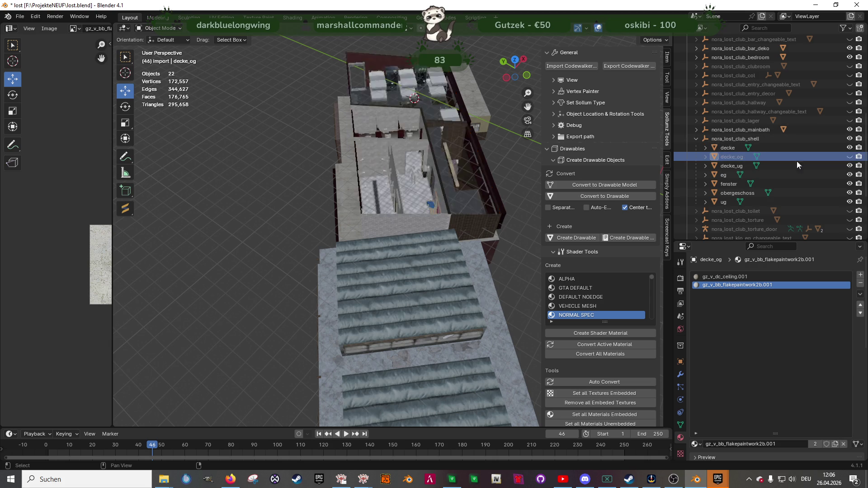
scroll(401, 175, up, 5)
mouse_move(400, 175)
middle_down()
mouse_move(369, 180)
mouse_move(372, 186)
middle_up()
scroll(373, 186, up, 4)
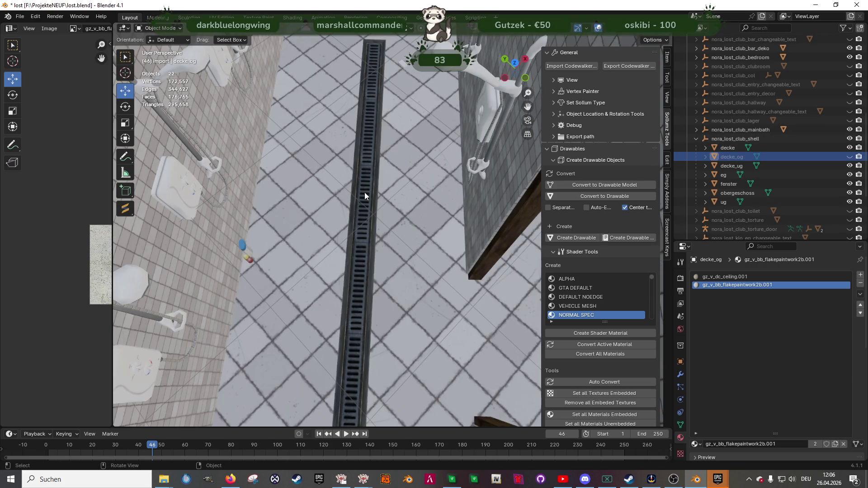
click(365, 192)
key(Tab)
click(364, 192)
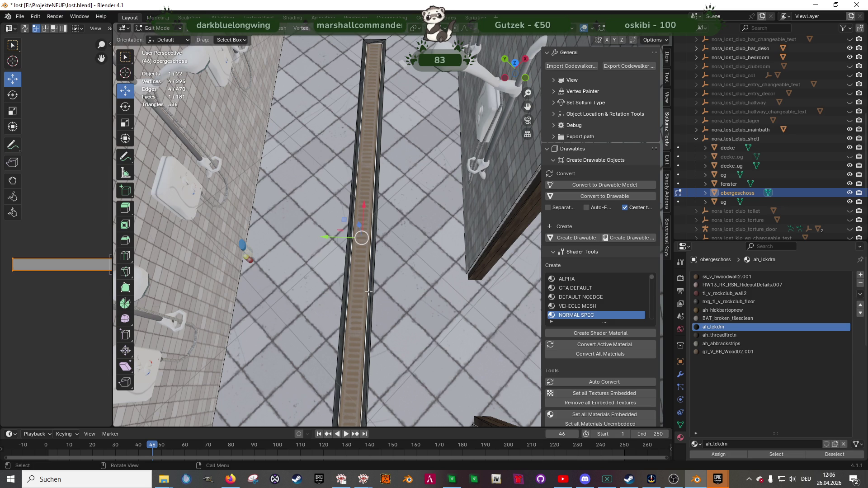
Select the ah_abbrackstrips drain strip faces and convert that material to the DEFAULT shader
click(721, 344)
click(789, 454)
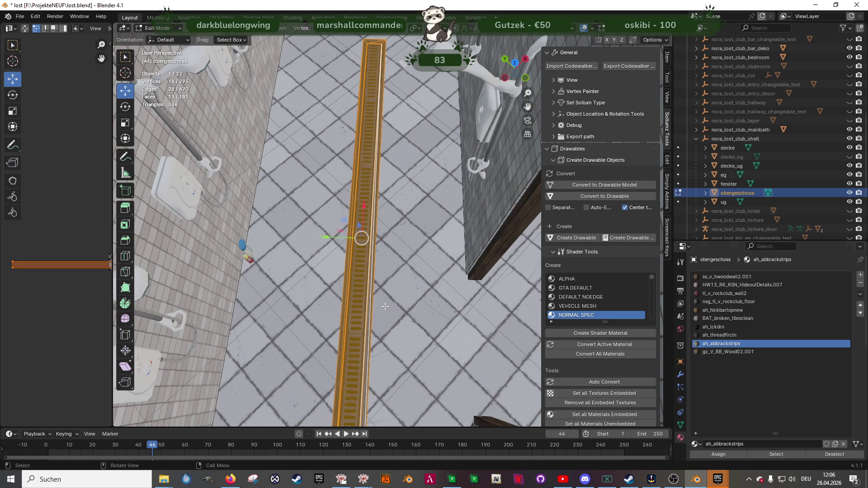
key(KP_Decimal)
scroll(579, 292, up, 2)
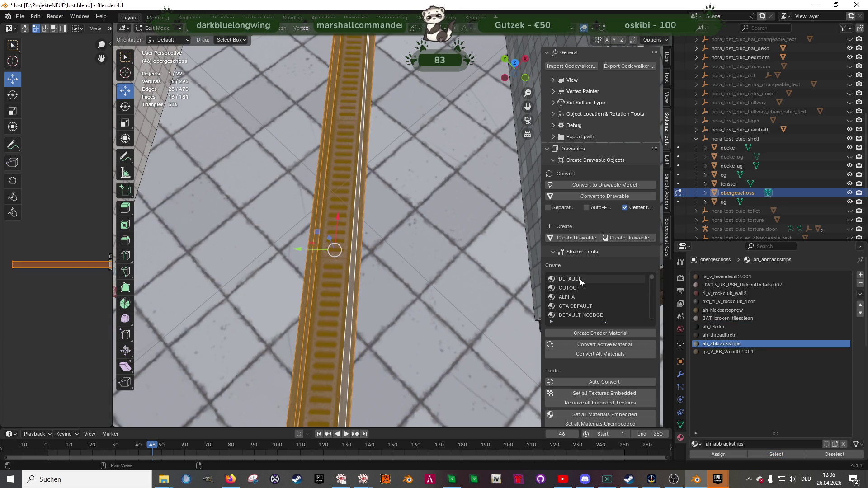
click(580, 279)
click(621, 344)
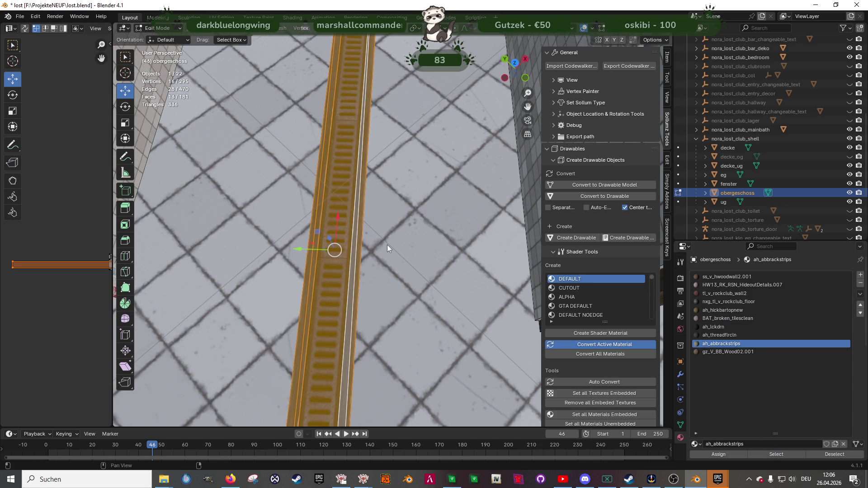
Inspect the textured grate, undo back, and check vertex colours in Vertex Paint mode
middle_drag(408, 244, 415, 223)
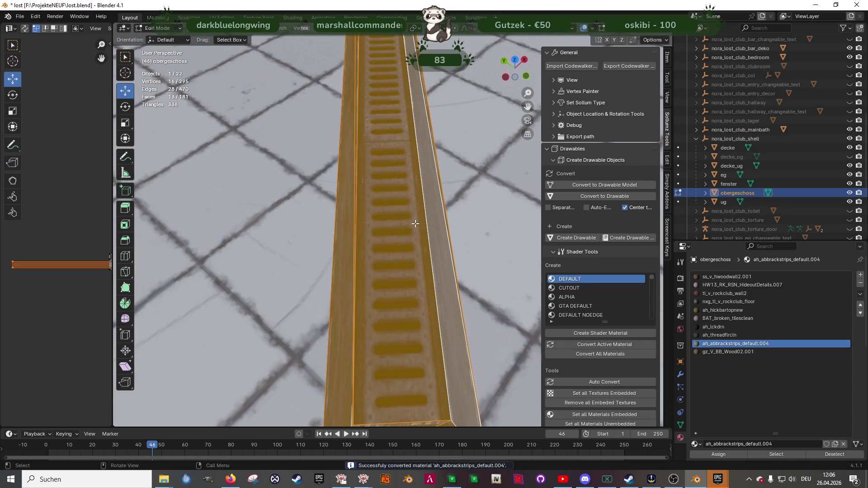
key(Tab)
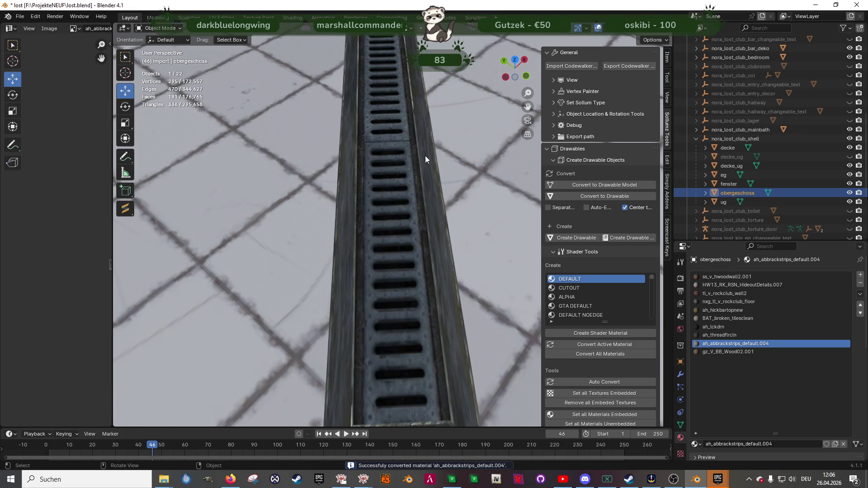
key(ctrl+z)
click(163, 29)
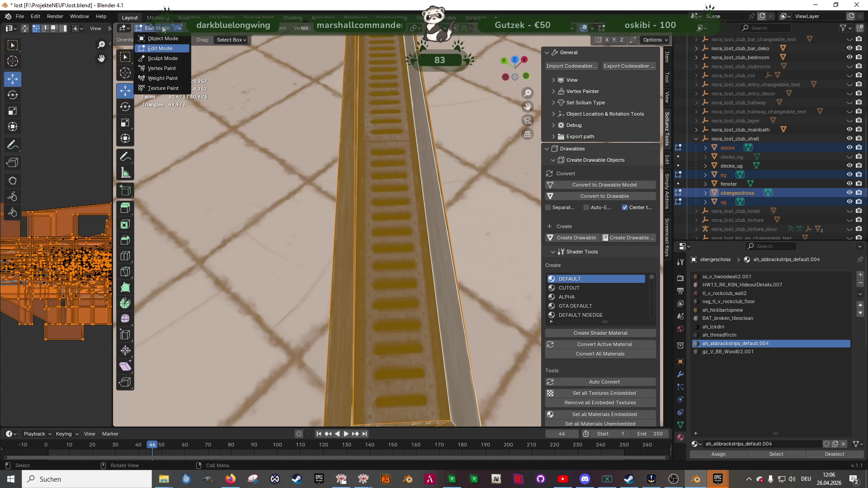
click(161, 68)
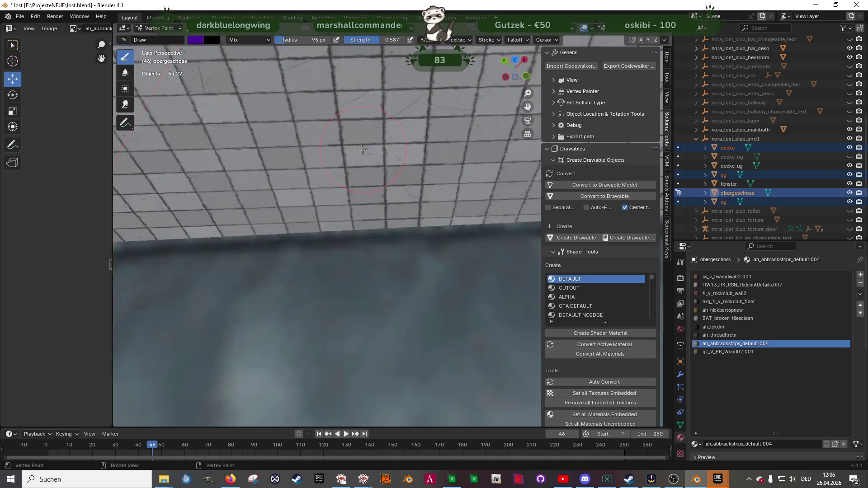
scroll(363, 150, down, 5)
scroll(413, 124, up, 6)
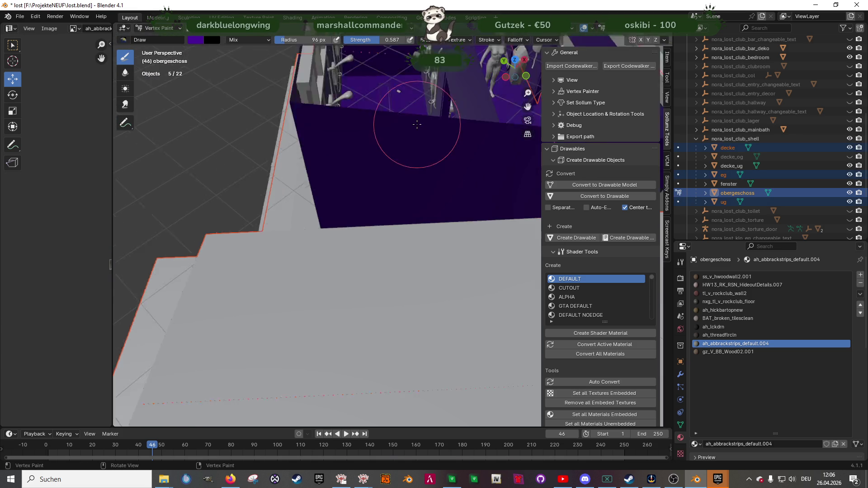
Return to Object Mode and select only the obergeschoss object
click(164, 28)
click(159, 39)
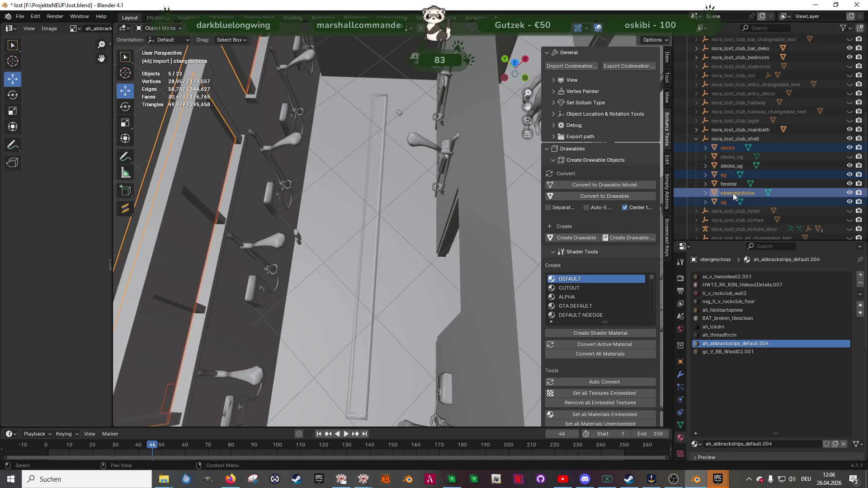
click(348, 209)
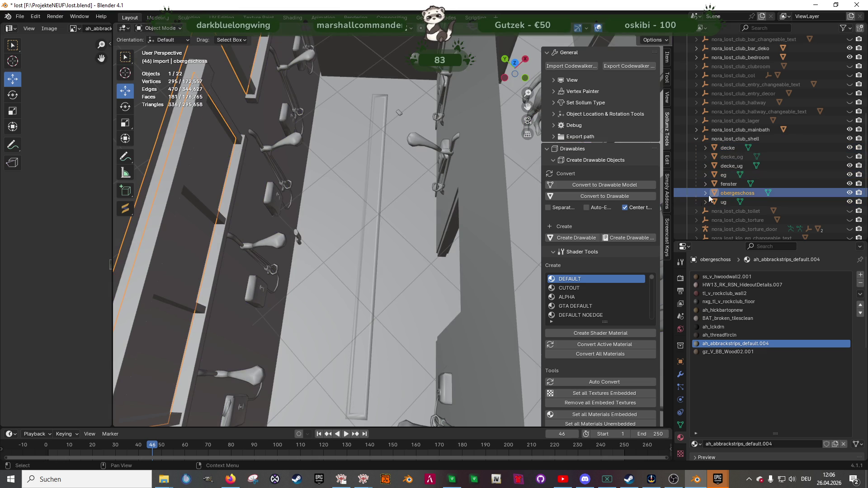
scroll(604, 342, down, 2)
click(256, 28)
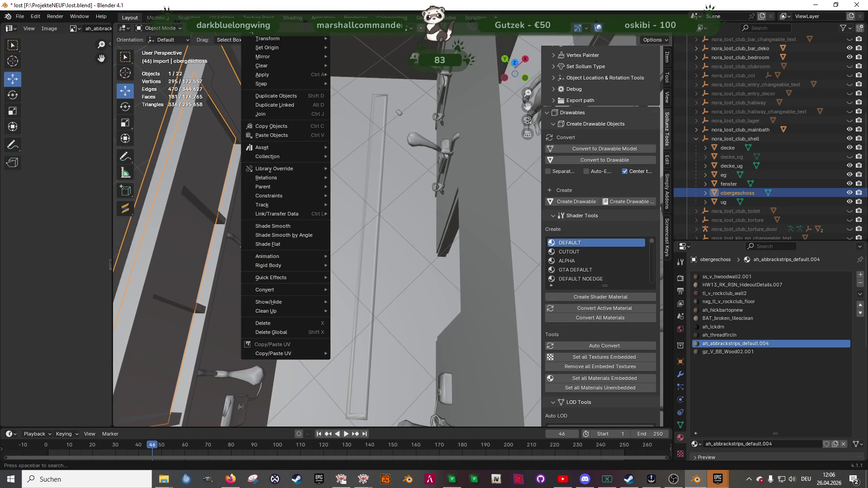
Remove obergeschoss's unused material slots and embed all its material textures
mouse_move(299, 312)
click(360, 333)
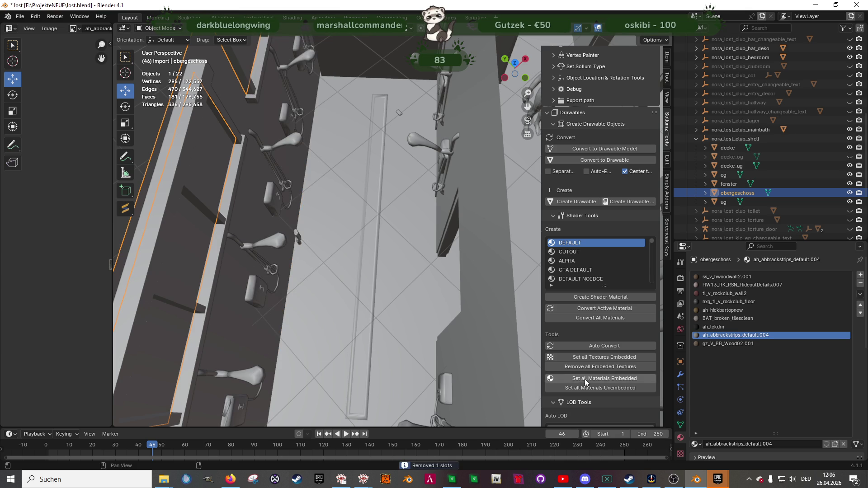
click(585, 379)
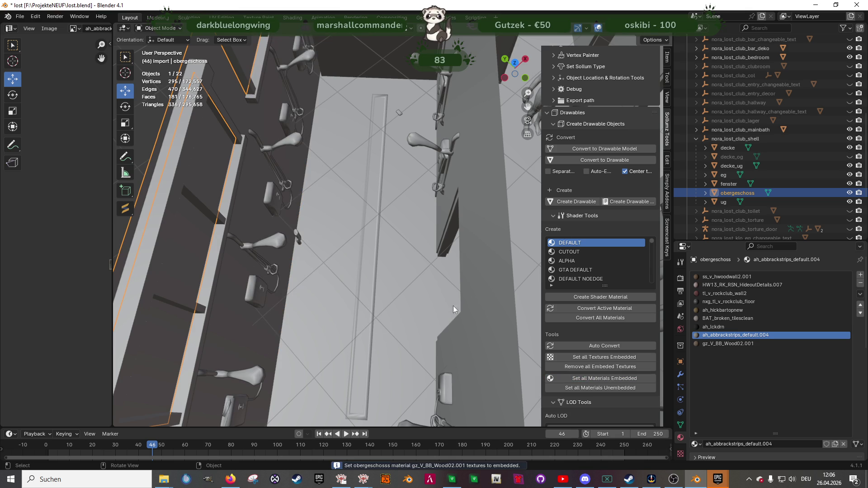
Export nora_lost_club_shell for CodeWalker, then preview the viewport with textured materials
click(697, 139)
click(728, 139)
scroll(631, 126, up, 2)
click(629, 66)
click(613, 348)
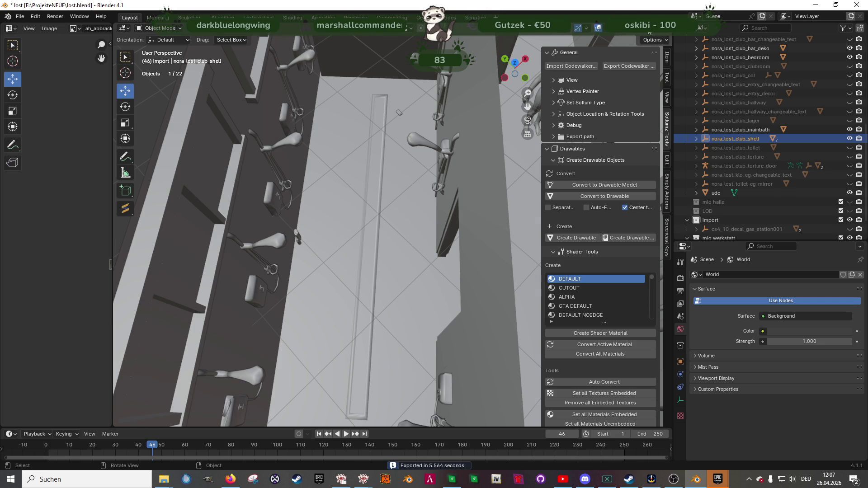
click(649, 31)
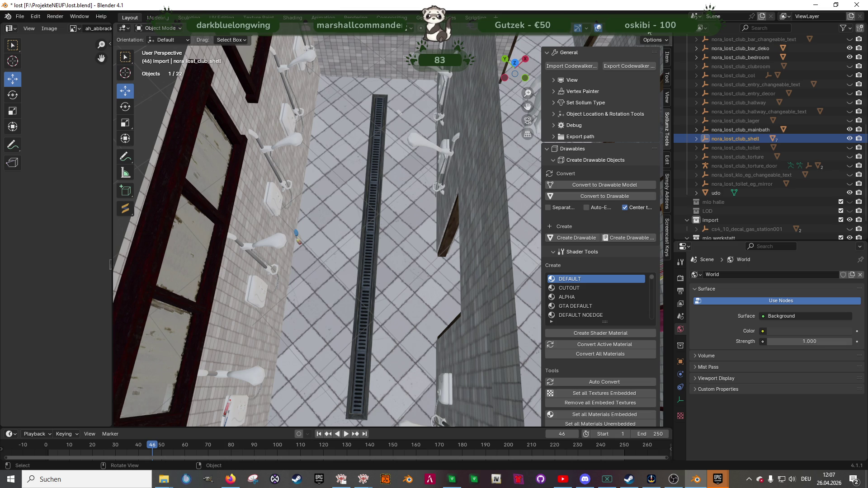
Remove the bath mesh's unused material slots and embed its material textures
scroll(394, 178, down, 5)
mouse_move(394, 178)
middle_down()
mouse_move(334, 222)
mouse_move(376, 137)
middle_up()
scroll(376, 138, up, 5)
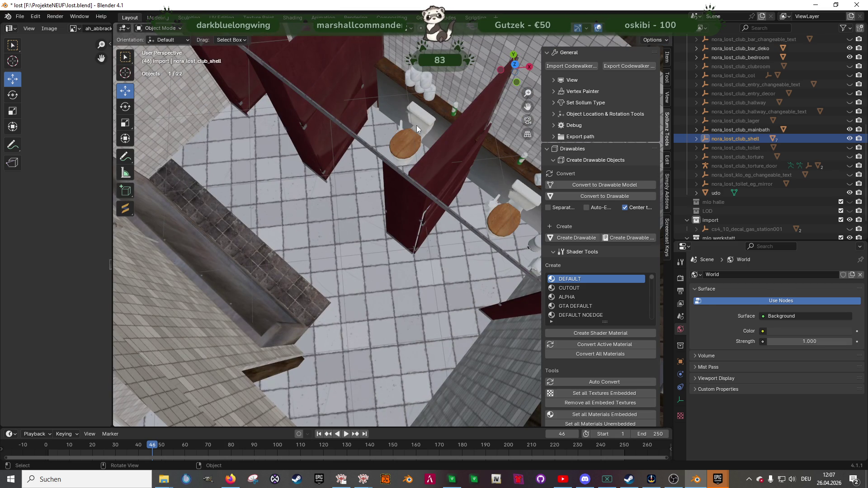
click(417, 126)
click(249, 28)
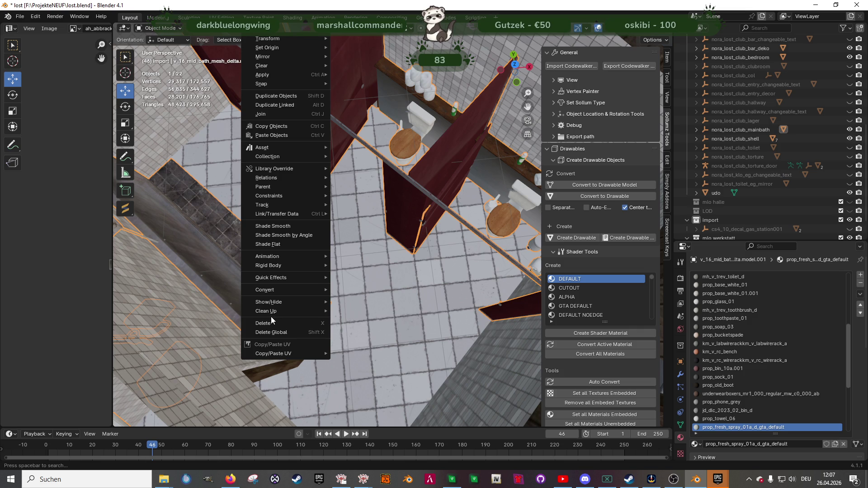
mouse_move(276, 310)
click(371, 333)
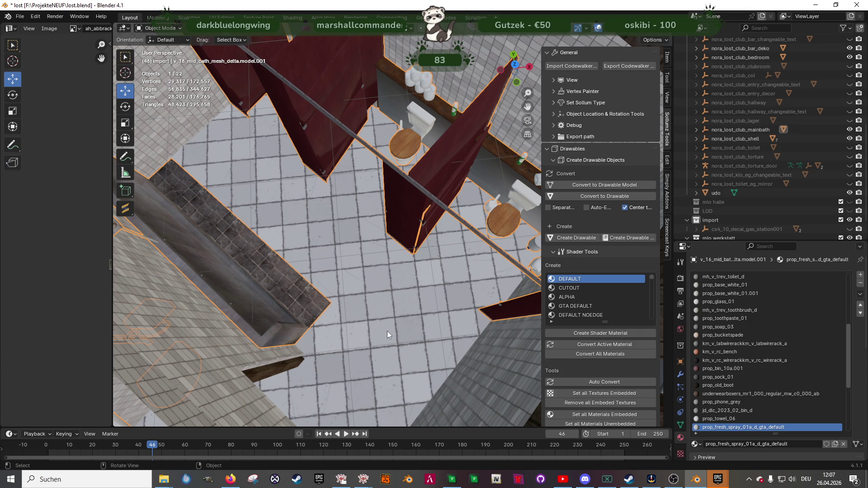
click(608, 414)
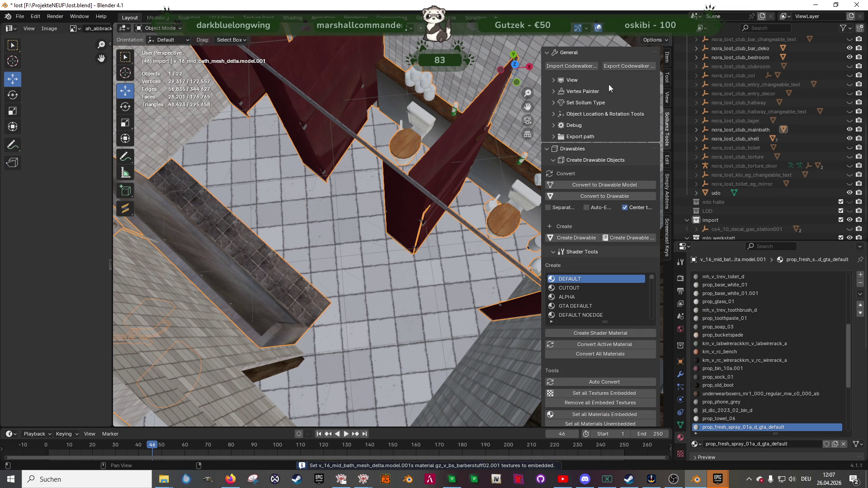
Export nora_lost_club_mainbath for Codewalker to the confirmed destination
click(734, 130)
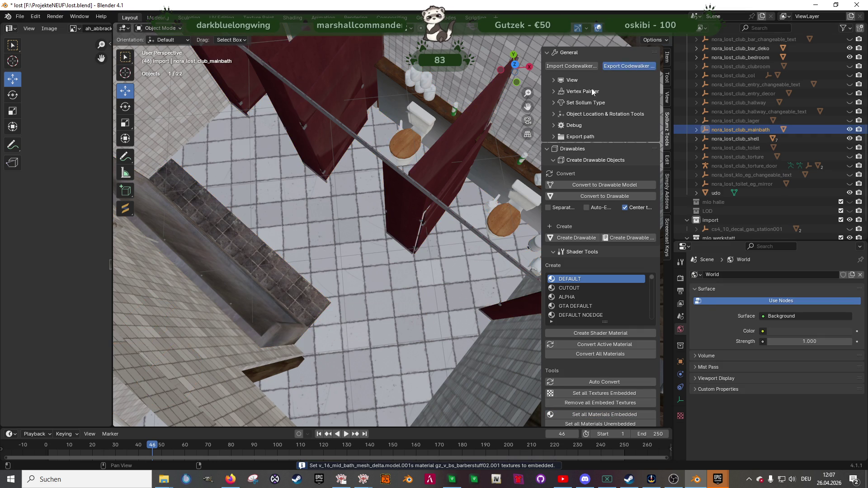
click(620, 67)
click(599, 346)
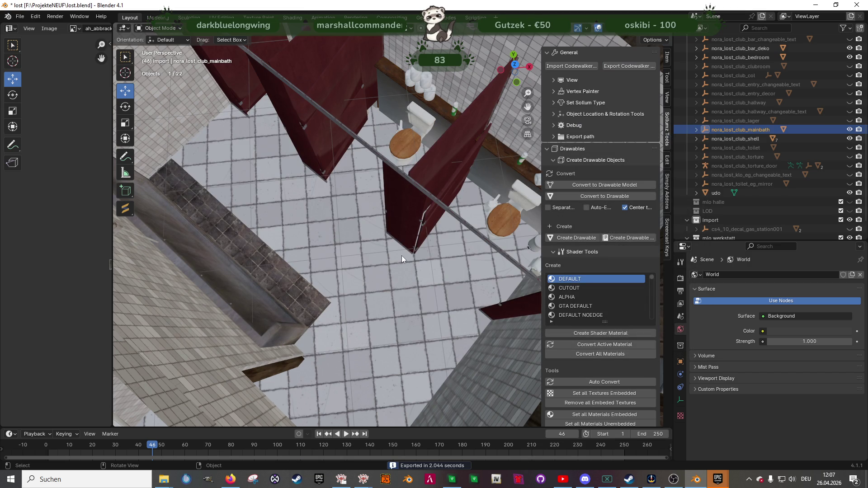
mouse_move(422, 273)
shift+middle_down()
mouse_move(393, 268)
mouse_move(423, 280)
mouse_move(385, 287)
mouse_move(378, 283)
mouse_move(397, 262)
mouse_move(359, 232)
mouse_move(341, 233)
mouse_move(278, 295)
mouse_move(371, 138)
mouse_move(373, 91)
shift+middle_up()
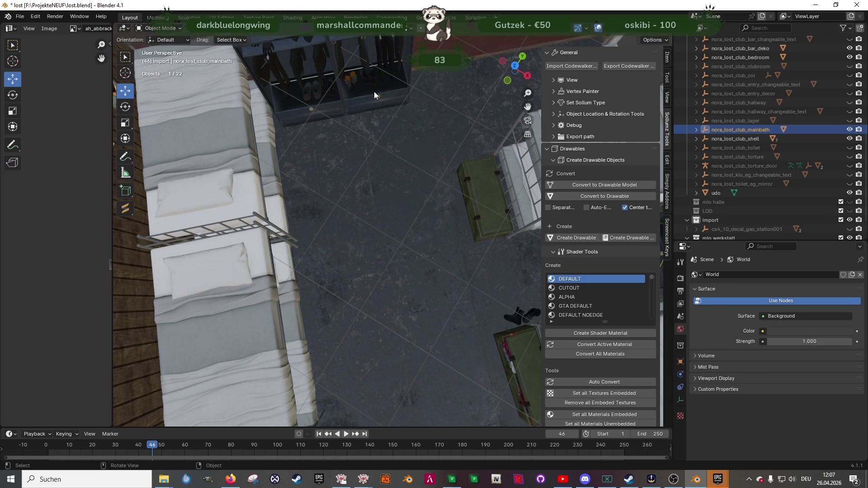
Remove the bed model's unused material slots and embed its material textures
click(374, 91)
right_click(275, 34)
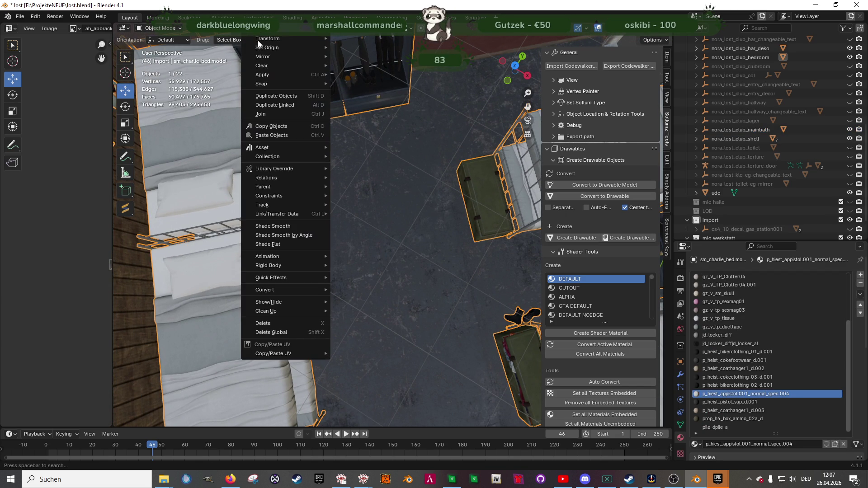
mouse_move(266, 309)
click(368, 332)
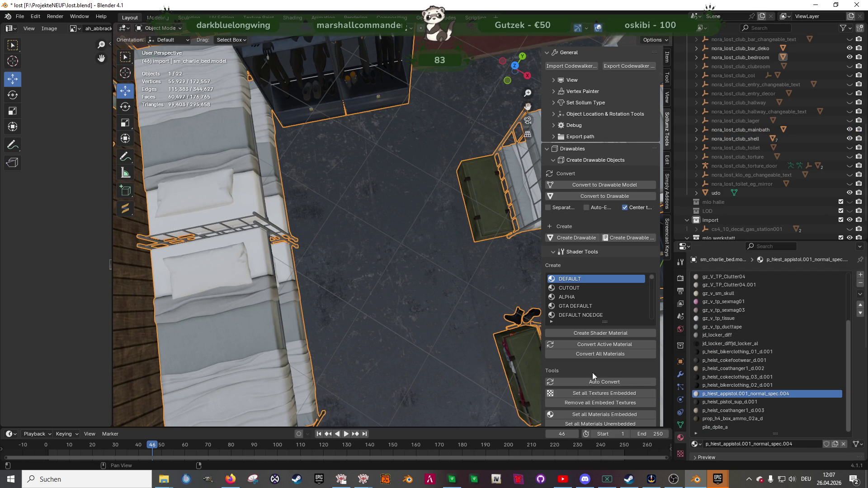
click(597, 416)
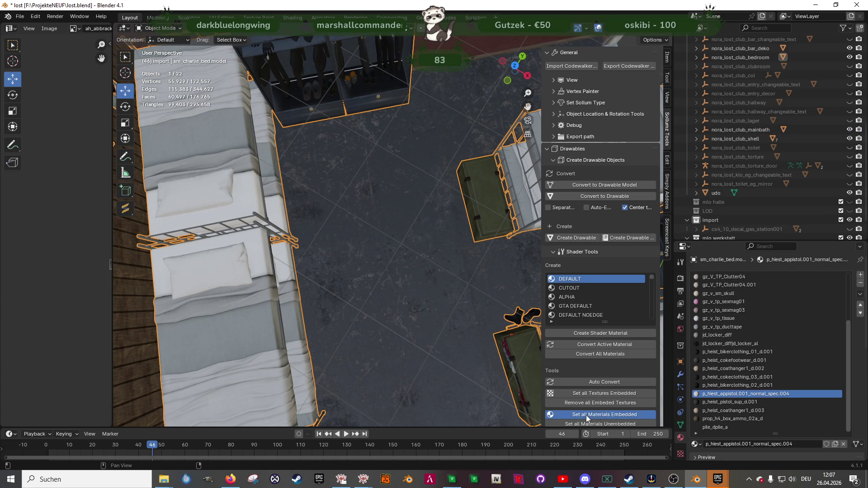
Select nora_lost_club_bedroom and start a Codewalker export, then cancel the file dialog
click(737, 58)
click(642, 66)
key(Escape)
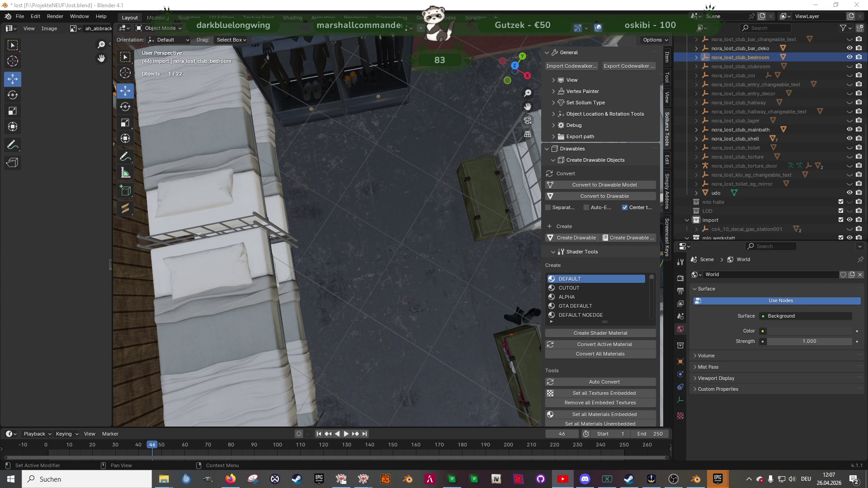
scroll(378, 180, down, 5)
mouse_move(408, 192)
middle_down()
mouse_move(424, 184)
mouse_move(389, 204)
mouse_move(400, 218)
mouse_move(379, 224)
mouse_move(397, 225)
mouse_move(381, 217)
mouse_move(394, 218)
middle_up()
scroll(389, 204, up, 5)
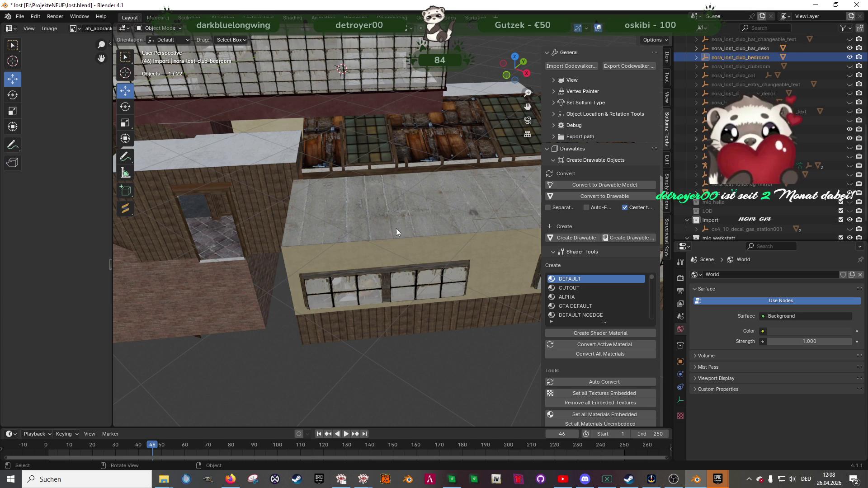
mouse_move(416, 234)
middle_down()
mouse_move(333, 236)
mouse_move(398, 250)
mouse_move(411, 268)
middle_up()
Remove the bottle crate's unused material slots and embed its material textures
click(412, 269)
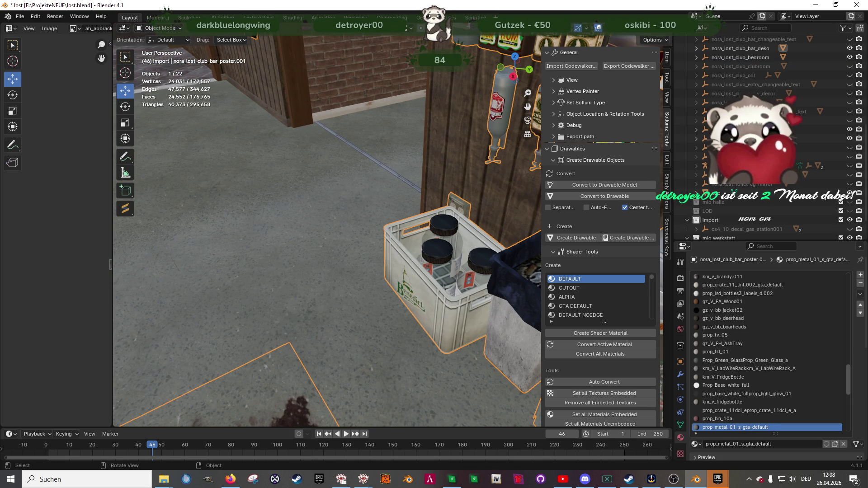
right_click(284, 292)
mouse_move(283, 291)
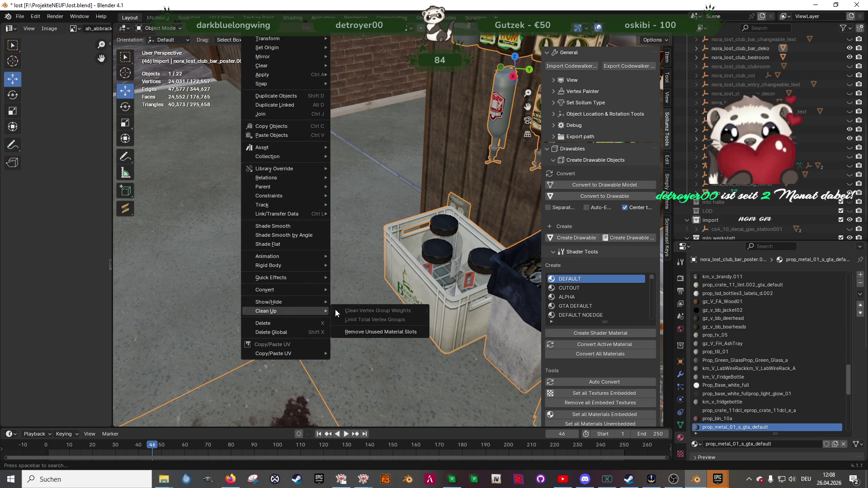
click(383, 331)
click(611, 413)
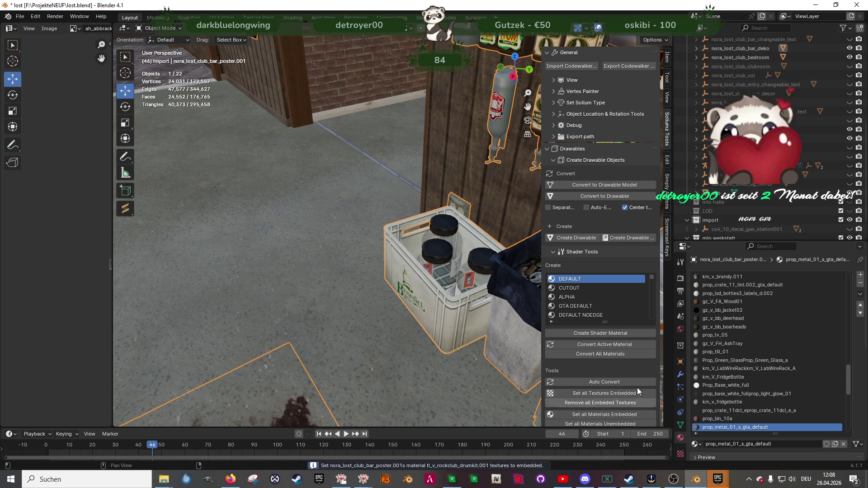
Export the nora_lost_club_bar_deko group for Codewalker
click(739, 48)
click(622, 65)
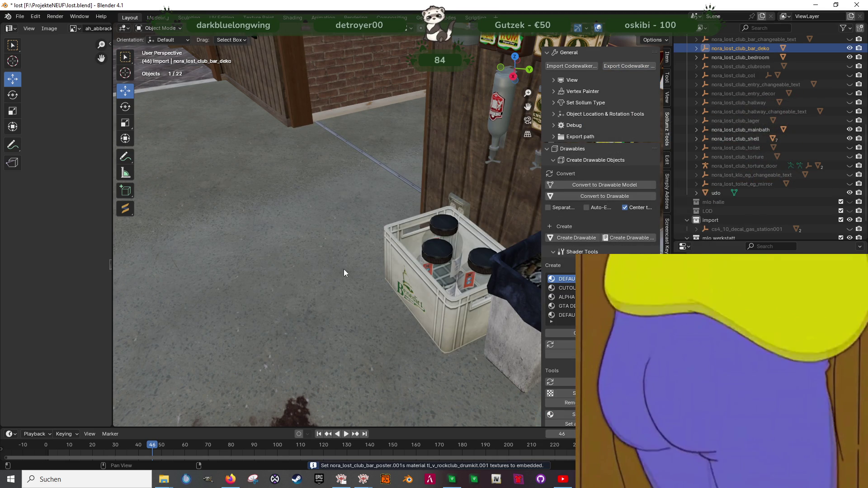
scroll(343, 273, down, 10)
mouse_move(344, 273)
middle_down()
mouse_move(324, 272)
mouse_move(317, 257)
middle_up()
mouse_move(375, 316)
middle_down()
mouse_move(315, 294)
mouse_move(383, 257)
mouse_move(449, 248)
mouse_move(311, 265)
mouse_move(318, 296)
mouse_move(383, 292)
middle_up()
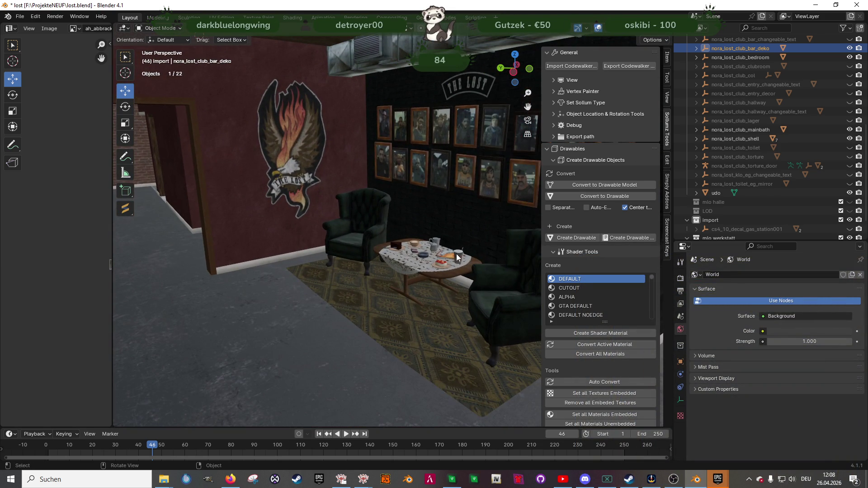
Clean up the lounge table set's unused slot, embed its textures, and select nora_lost_club_backroom
click(457, 254)
scroll(471, 271, up, 5)
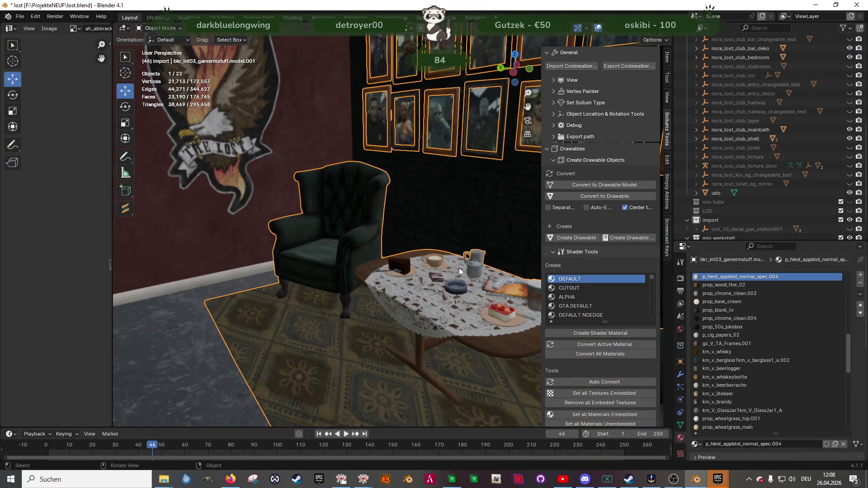
click(252, 29)
mouse_move(303, 311)
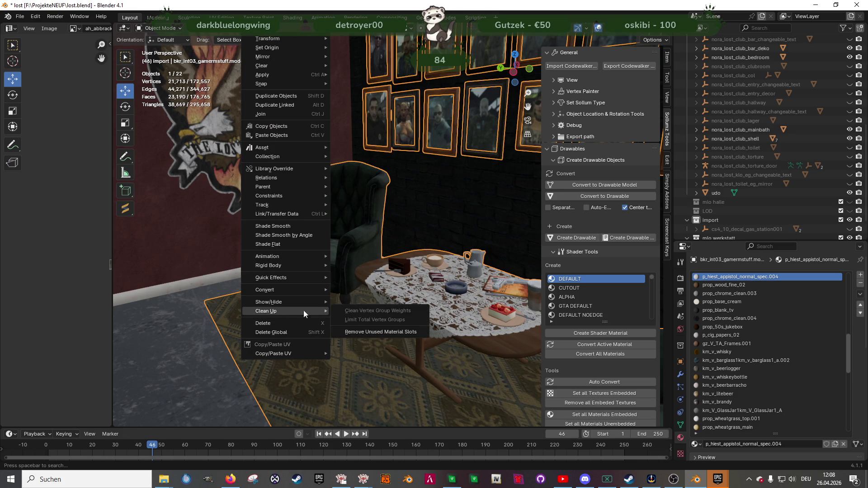
click(375, 335)
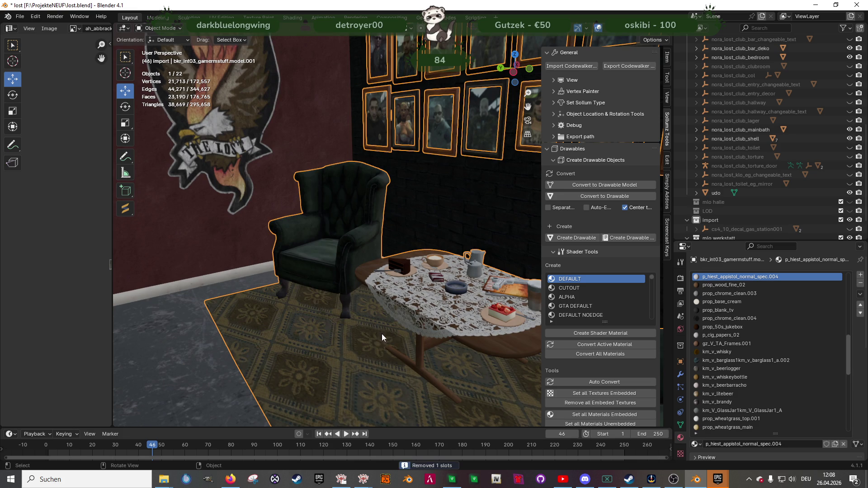
click(596, 414)
scroll(746, 158, up, 2)
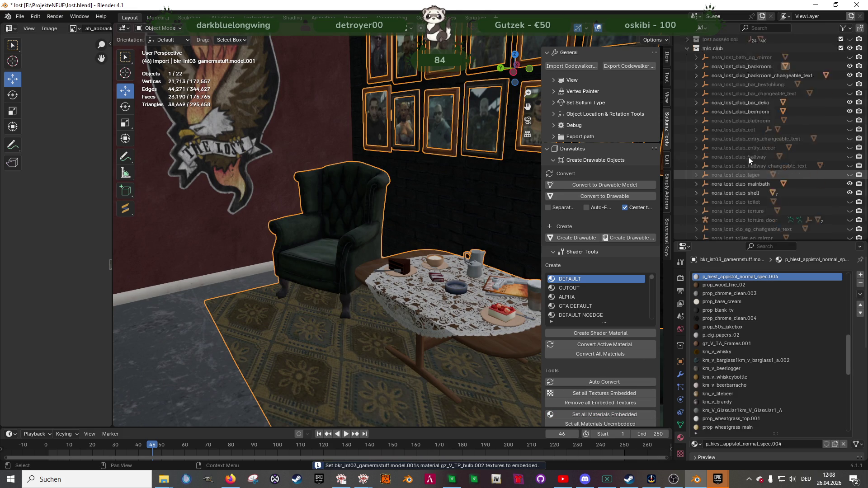
scroll(749, 149, up, 3)
click(745, 101)
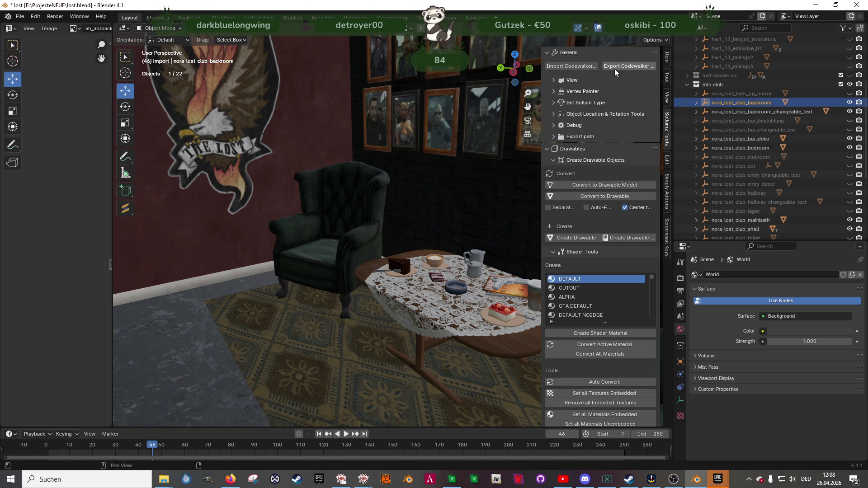
Export nora_lost_club_backroom for Codewalker and confirm the destination
click(619, 64)
click(611, 346)
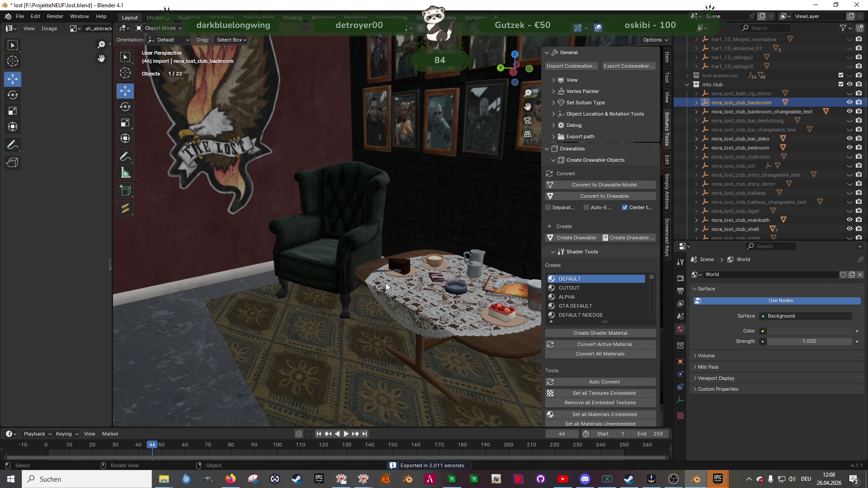
scroll(386, 287, down, 4)
mouse_move(386, 287)
middle_down()
mouse_move(291, 281)
mouse_move(332, 247)
mouse_move(416, 275)
mouse_move(397, 290)
mouse_move(381, 281)
middle_up()
scroll(427, 291, down, 3)
scroll(383, 282, up, 8)
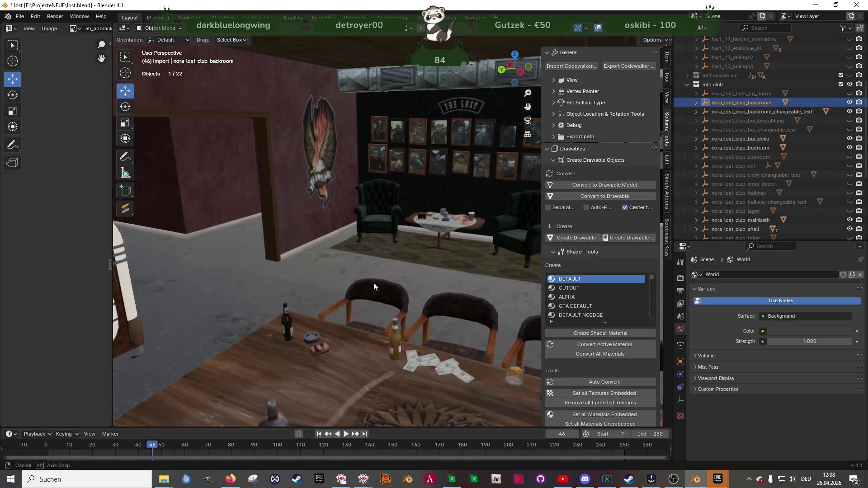
Save lost.blend with Ctrl+S and bring CodeWalker's RPF Explorer forward
mouse_move(554, 485)
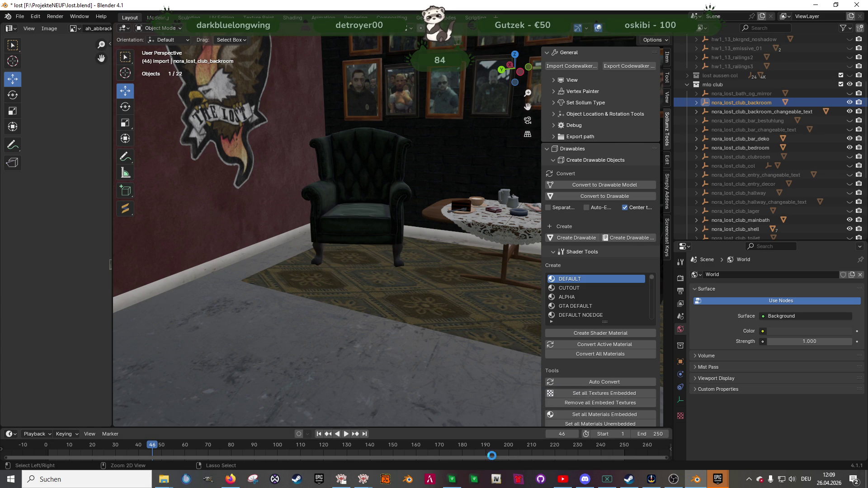
key(ctrl+s)
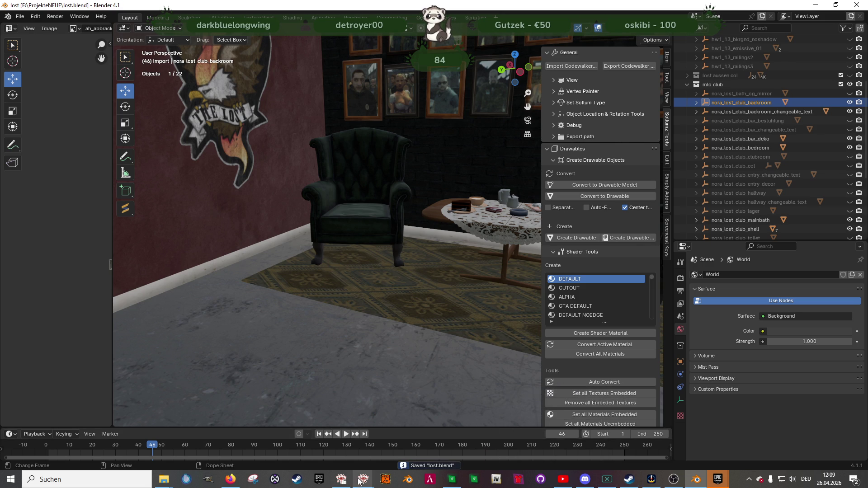
mouse_move(342, 482)
click(331, 446)
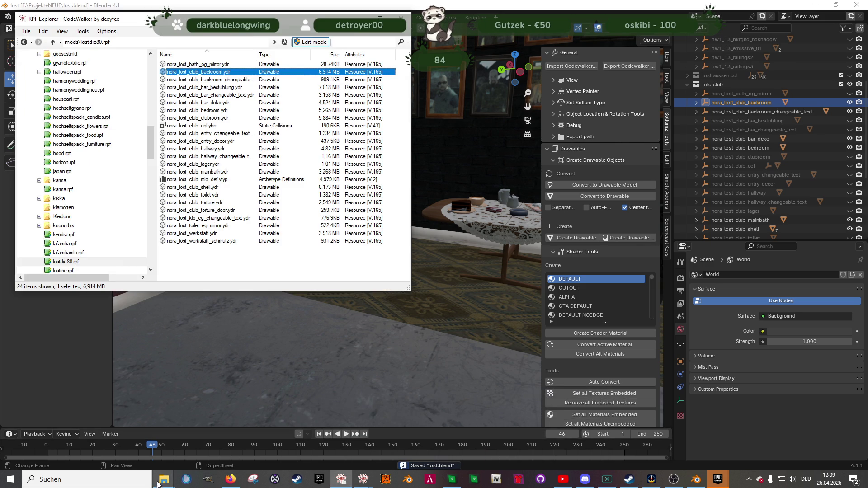
Sort the looooooost folder by date and drag the five newest .ydr exports into lostdie80.rpf
mouse_move(164, 480)
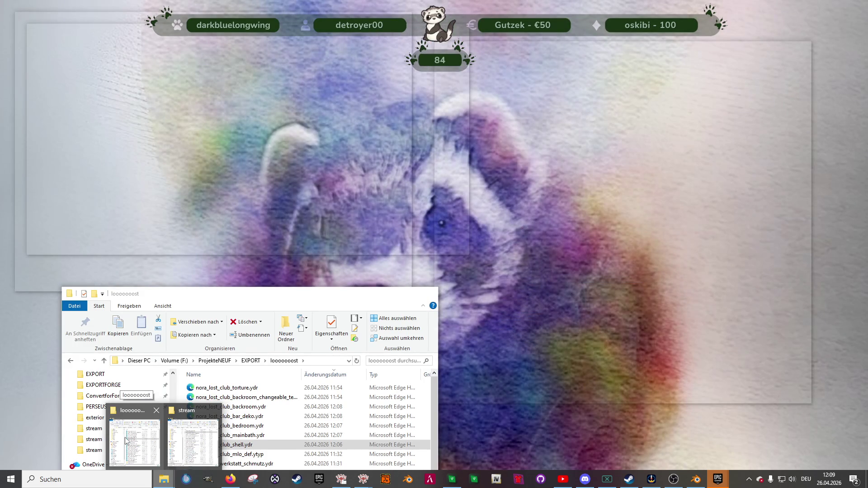
click(128, 442)
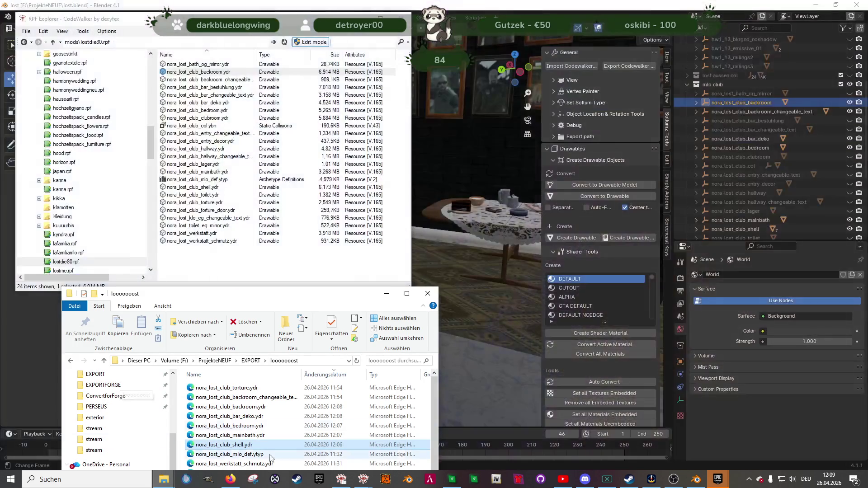
click(356, 361)
click(264, 390)
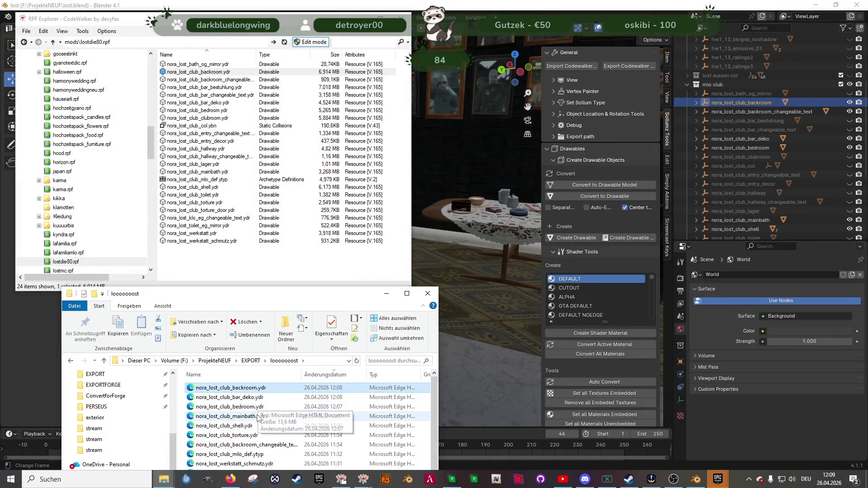
shift+click(254, 428)
mouse_move(254, 427)
mouse_down()
mouse_move(316, 353)
mouse_move(296, 262)
mouse_up()
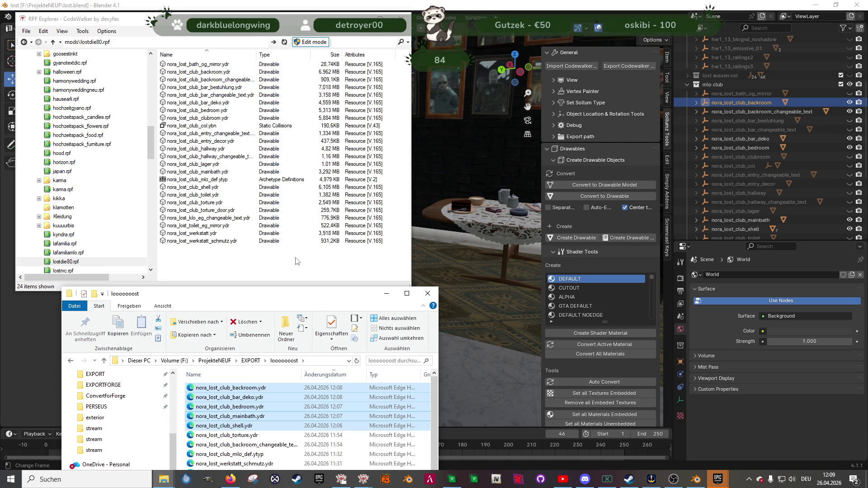
click(164, 480)
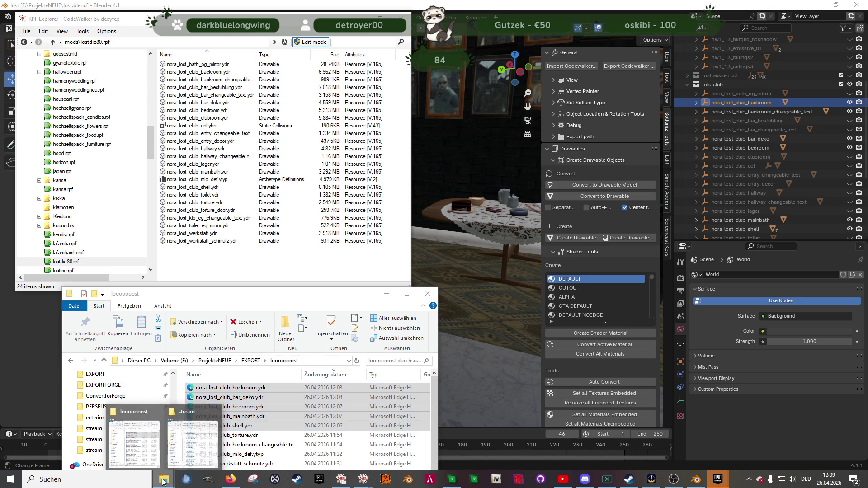
Replace nora_lost_club_backroom.ydr and nora_lost_club_bar_deko.ydr in the nora-lost-mlo stream folder
click(189, 453)
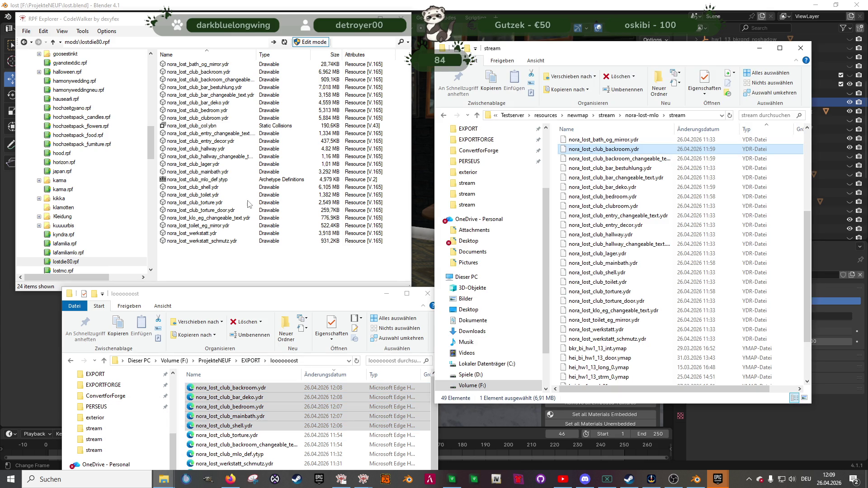
click(195, 73)
mouse_move(501, 216)
mouse_down()
mouse_move(498, 205)
mouse_move(588, 216)
mouse_up()
key(Return)
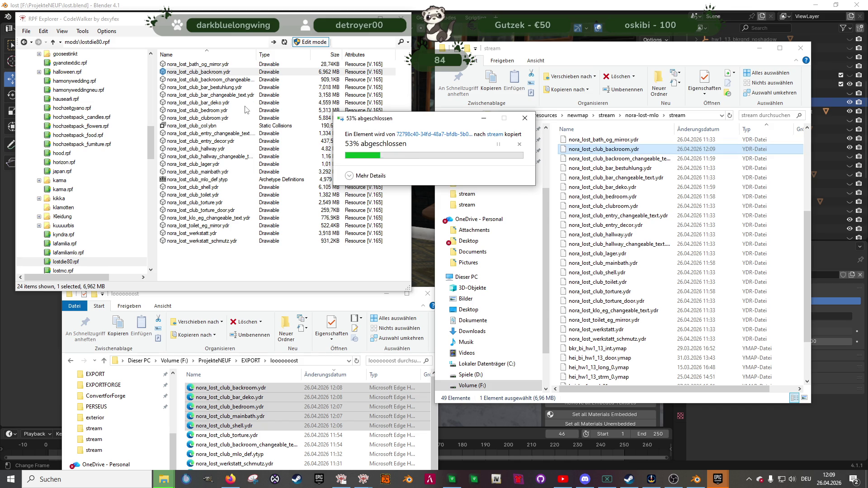
click(209, 104)
mouse_move(208, 103)
mouse_down()
mouse_move(615, 240)
mouse_move(606, 237)
mouse_up()
key(Return)
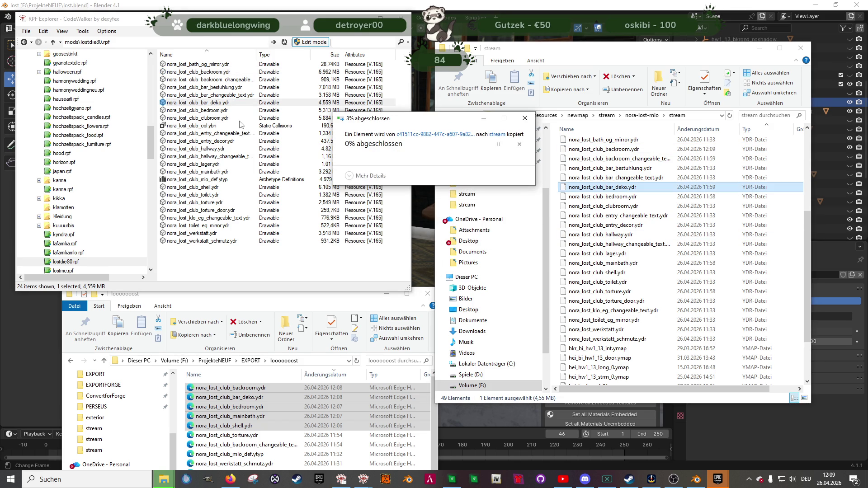
Replace the mainbath and shell drawables in the stream folder, then stop the alt:V test server
mouse_move(226, 172)
mouse_down()
mouse_move(446, 181)
mouse_move(637, 236)
mouse_up()
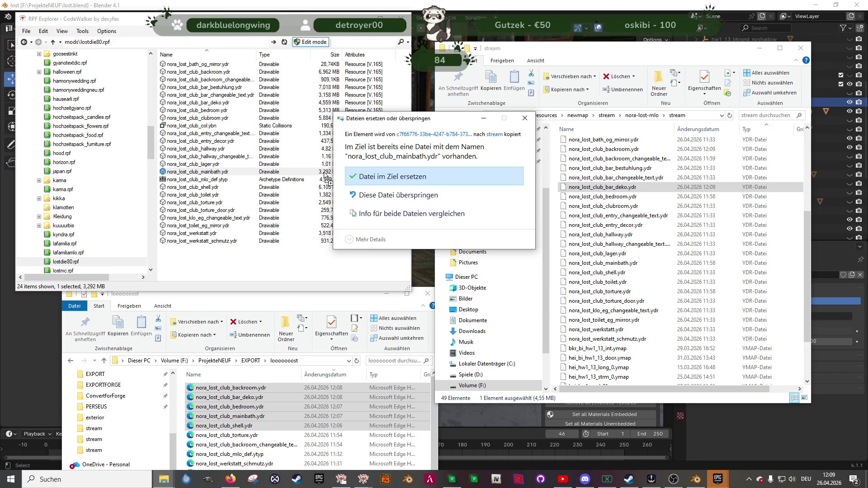
click(357, 177)
click(215, 188)
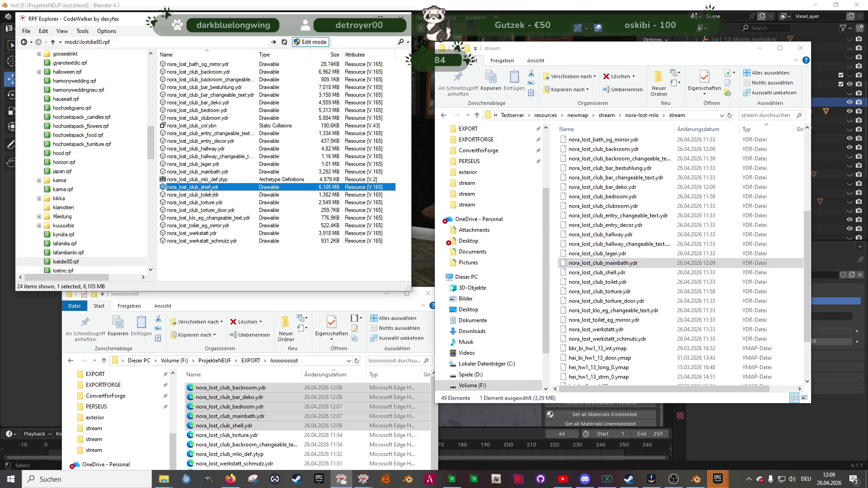
drag(632, 247, 633, 247)
click(430, 179)
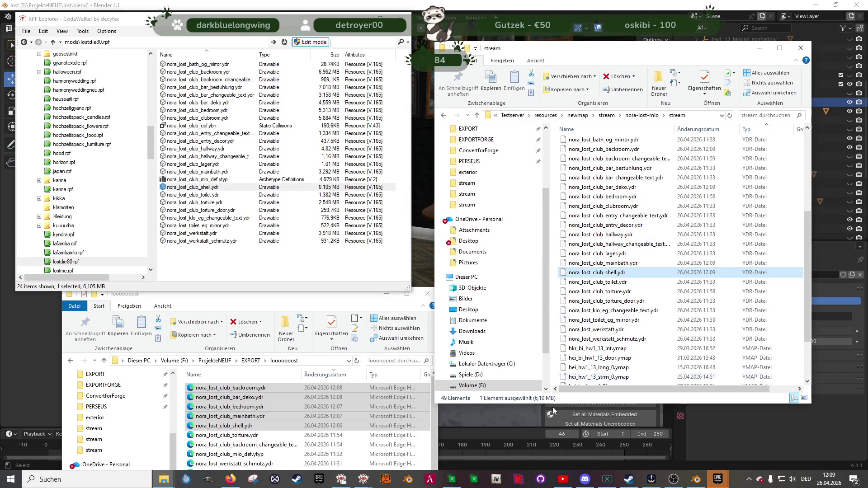
click(453, 479)
key(ctrl+c)
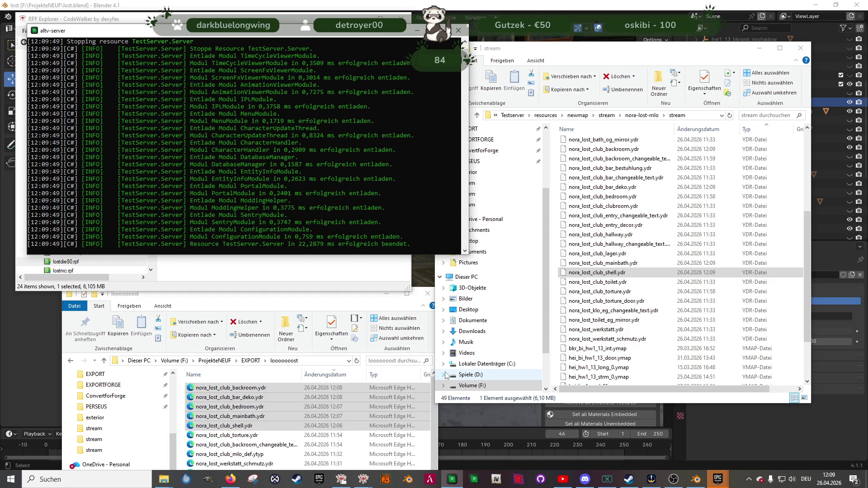
Close the stopped server console, relaunch the server, and start the alt:V game launcher
click(452, 479)
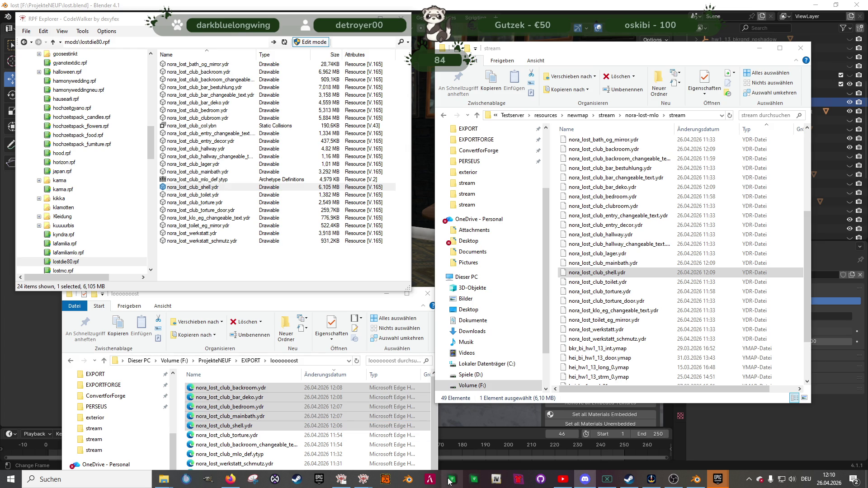
click(472, 480)
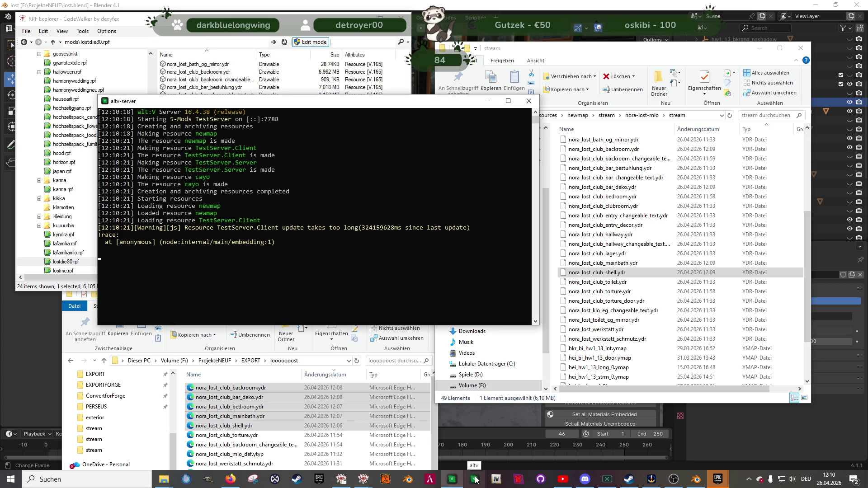
click(476, 480)
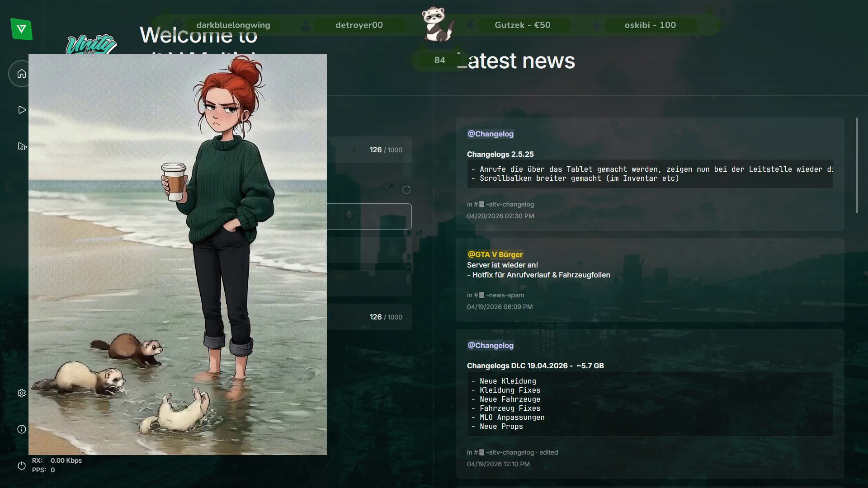
Direct-connect to the local test server at localhost:7788 and run toward the brick clubhouse
click(22, 146)
click(502, 272)
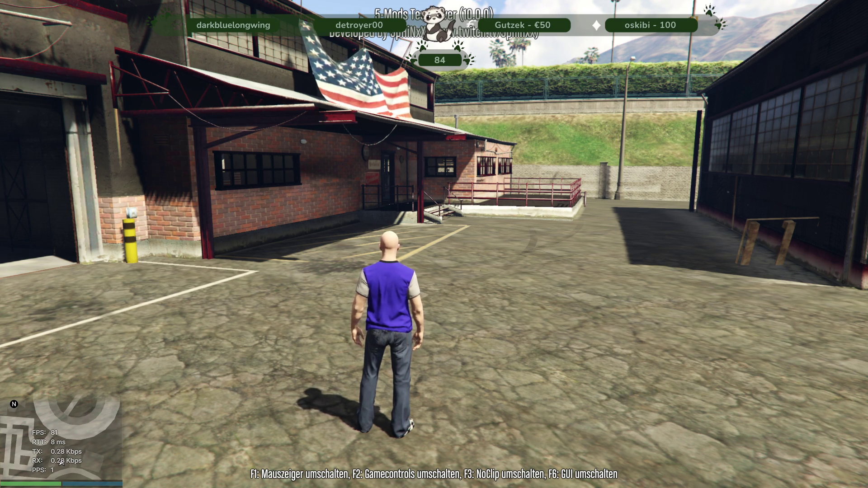
key(w)
key(w)
key(w)
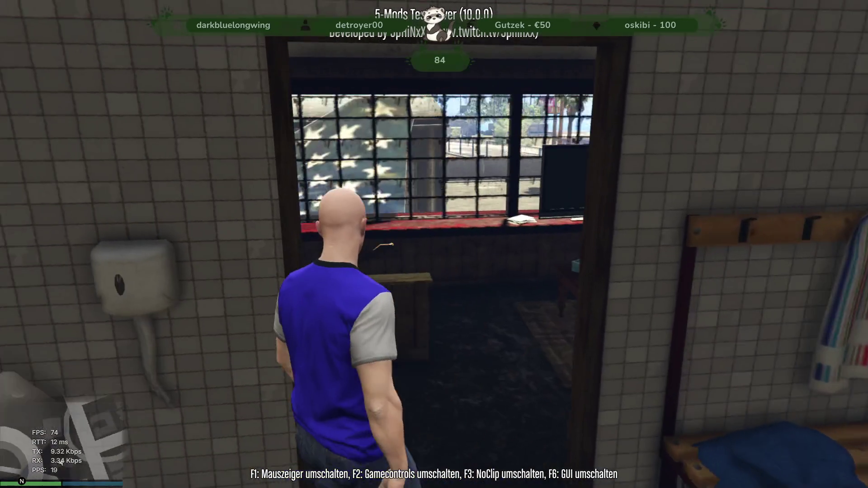
Walk through the bunk room and lounge corridor, then back into the bar room
key(w)
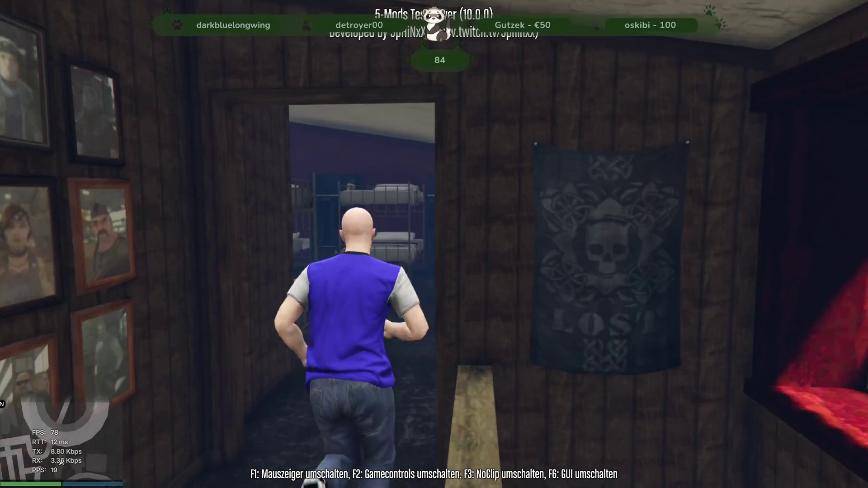
key(w)
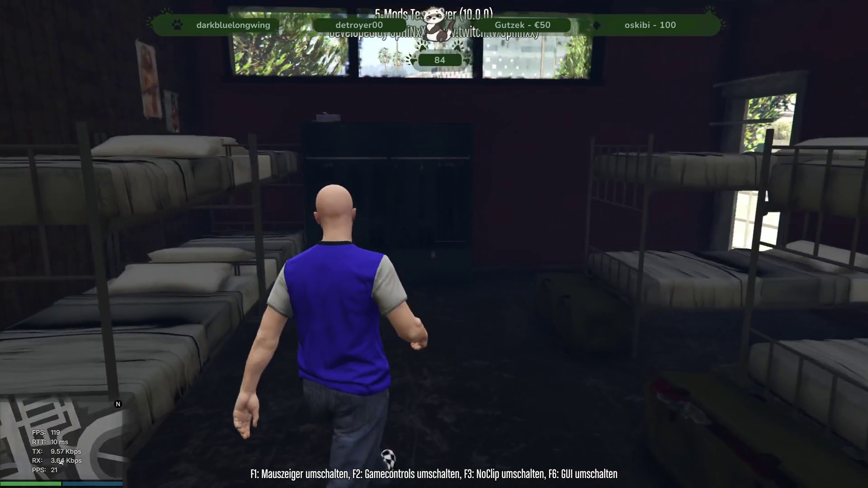
key(w)
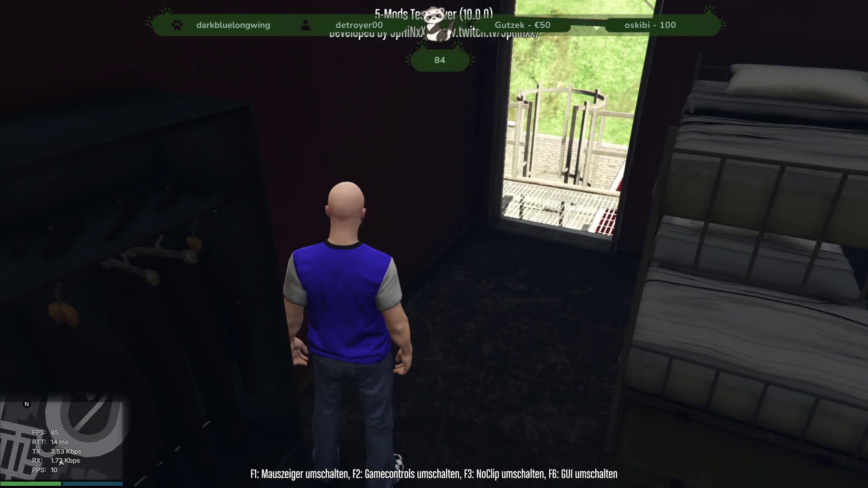
key(w)
key(w)
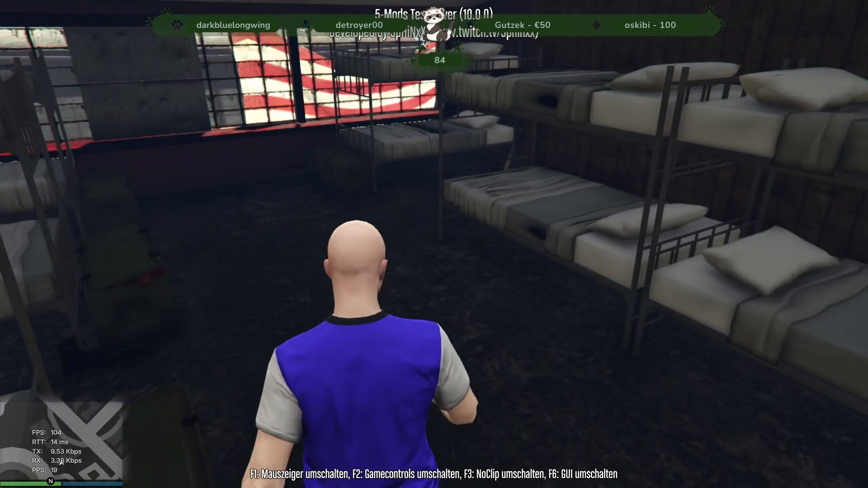
key(w)
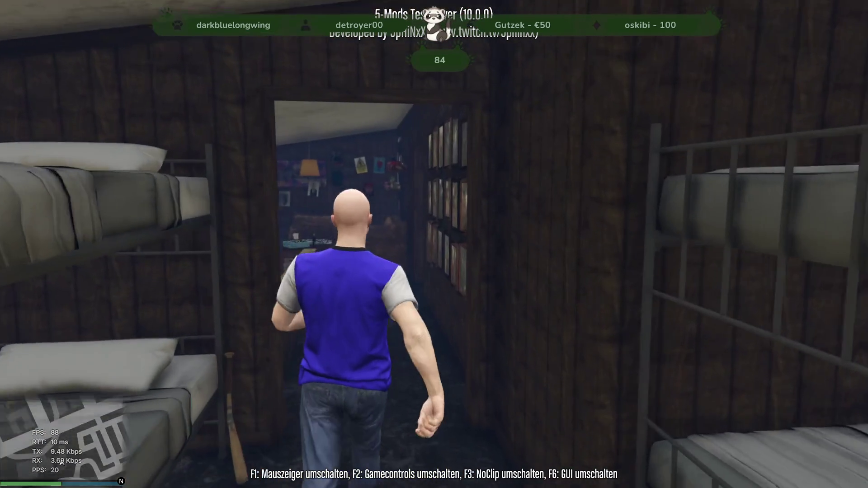
key(w)
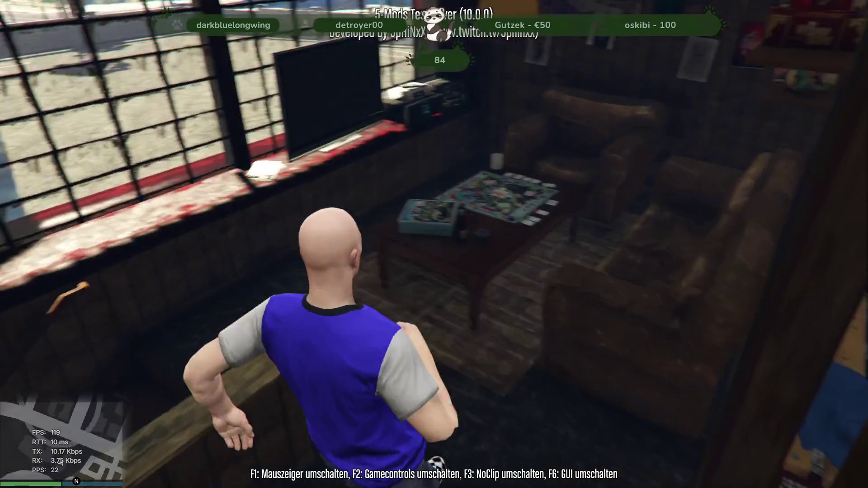
key(w)
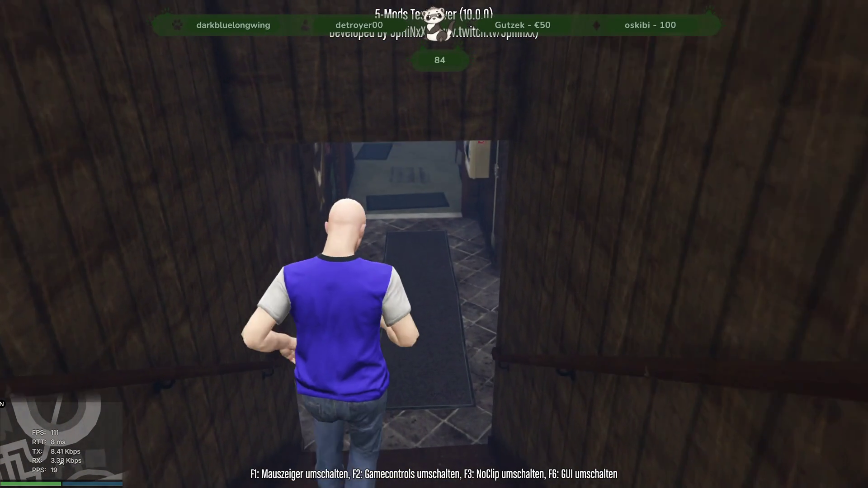
key(w)
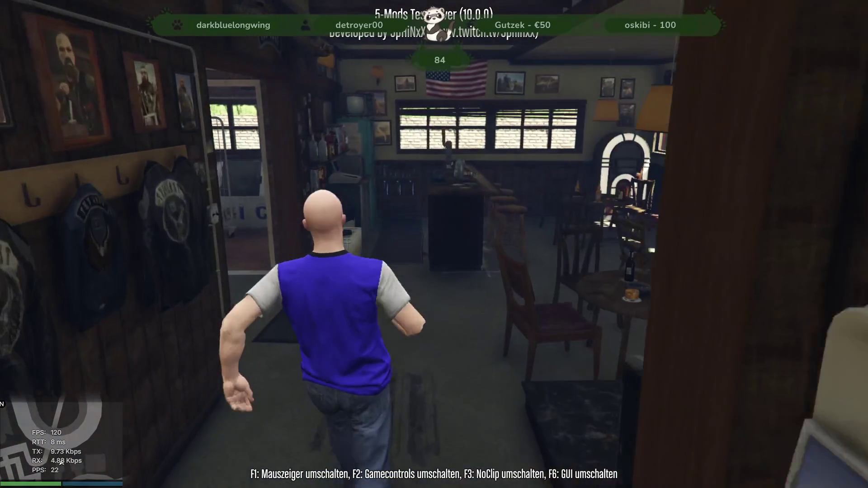
key(w)
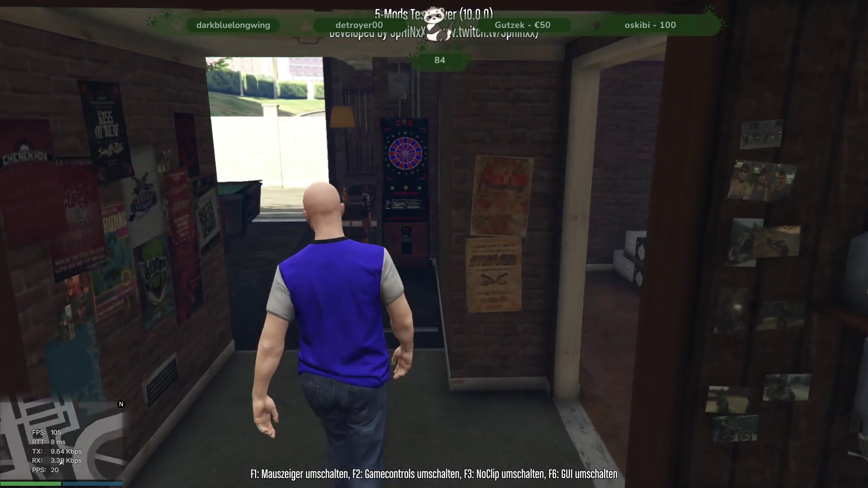
Inspect the crate, cash register, counter, fridge and liquor shelves behind the bar
key(a)
key(w)
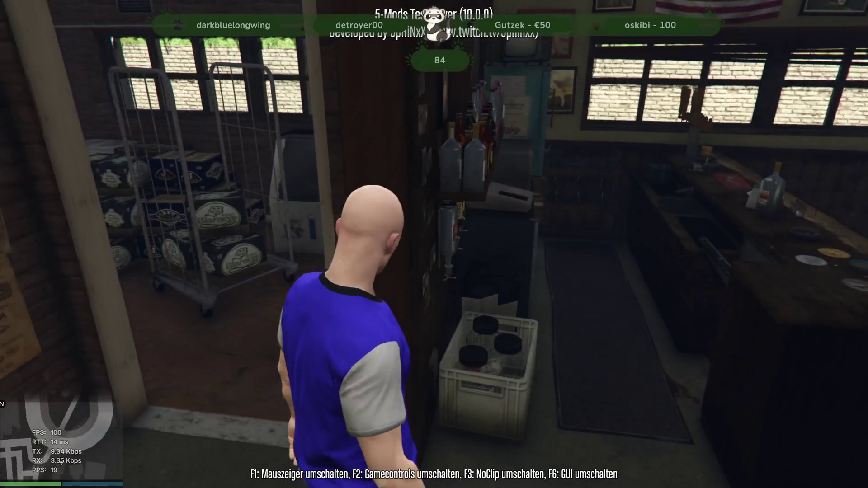
key(a)
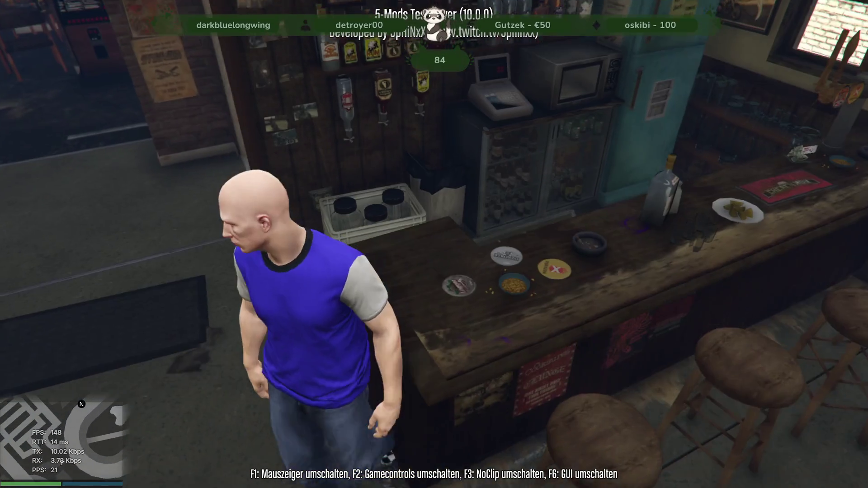
key(d)
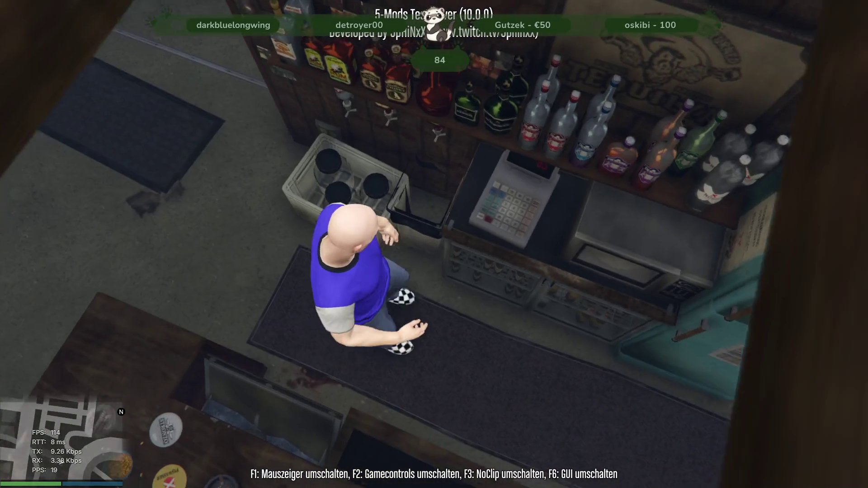
key(w)
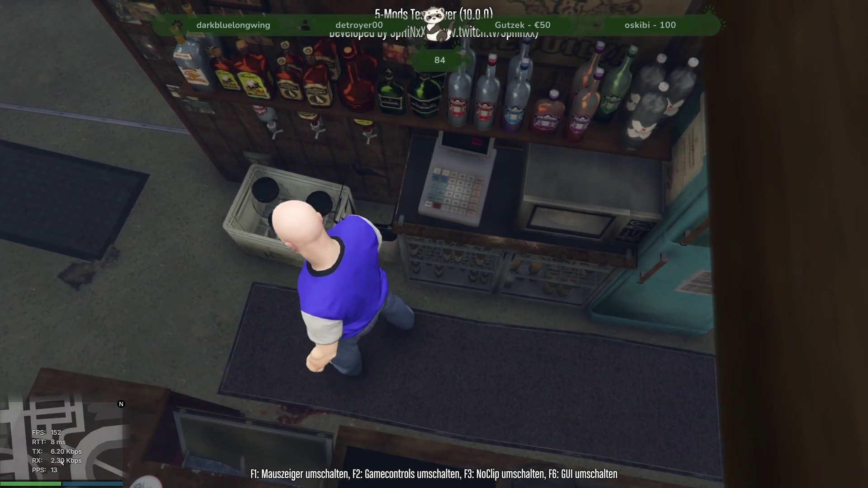
key(w)
key(w)
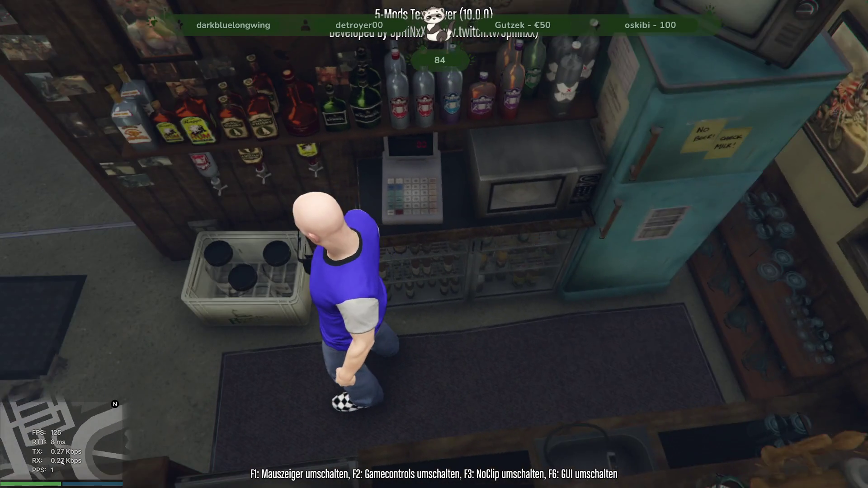
key(w)
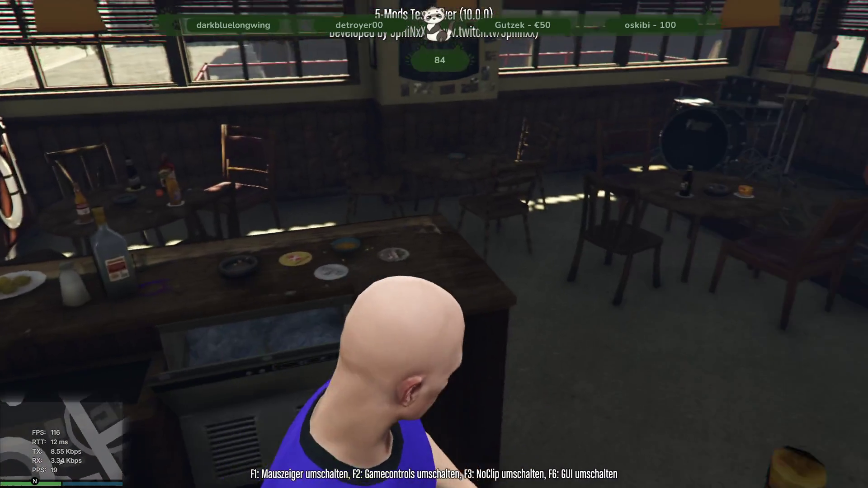
Walk down the poster corridor through the pool room and locker room into the armchair lounge
key(w)
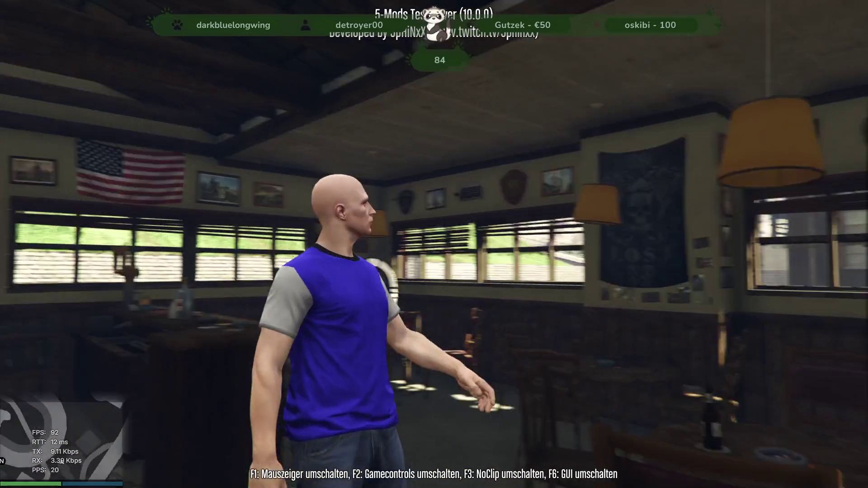
key(w)
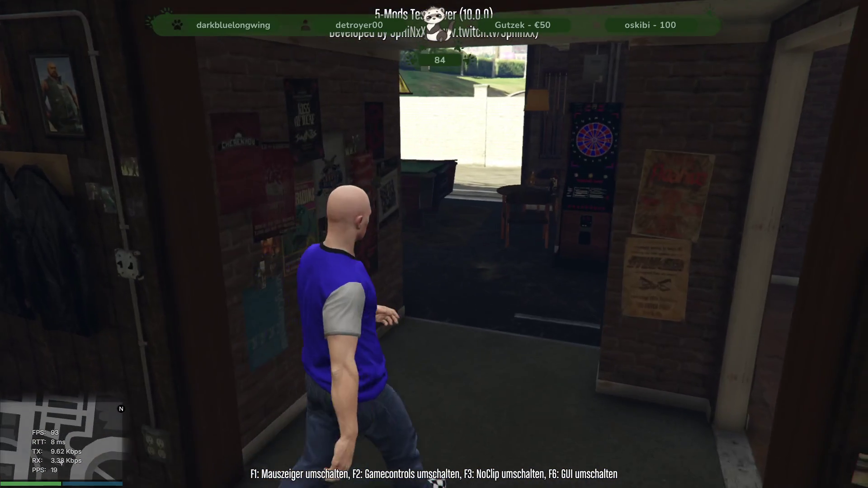
key(w)
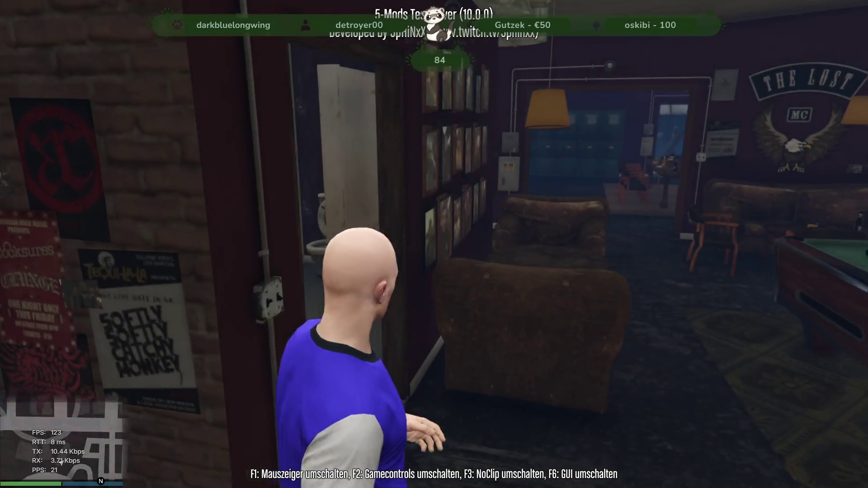
key(w)
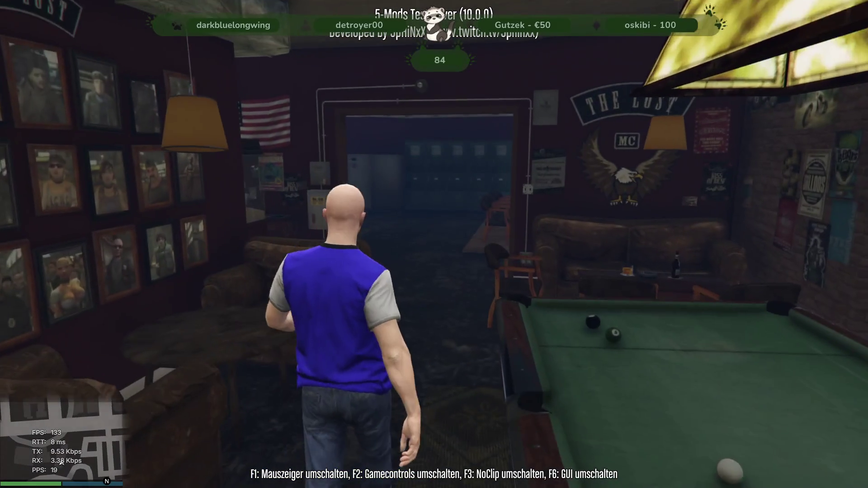
key(w)
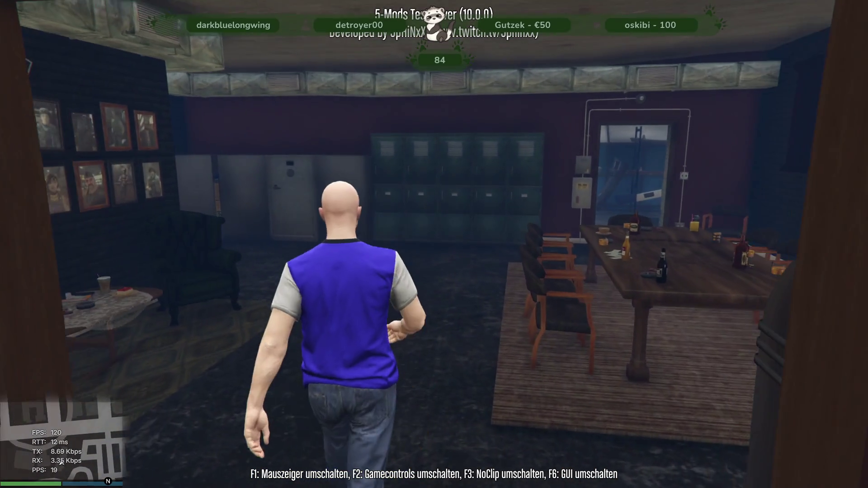
key(w)
key(w)
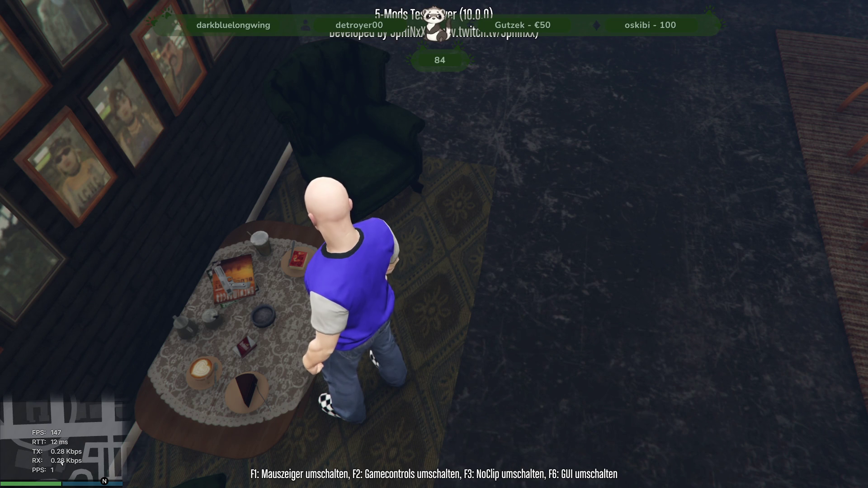
View the dining table, photo wall and lockers, then return via the pool room to the bar room
key(w)
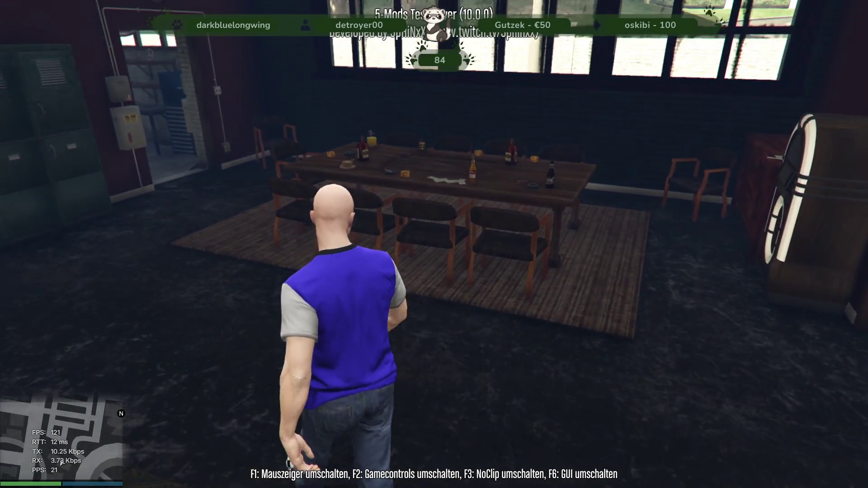
key(w)
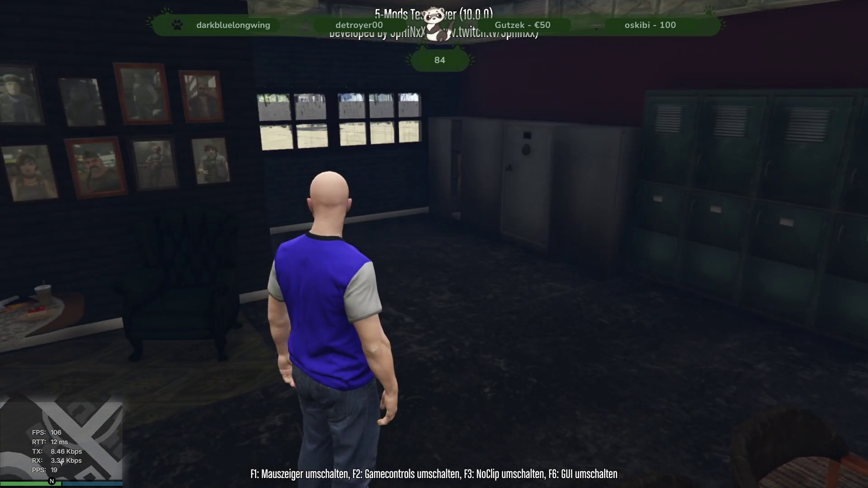
key(w)
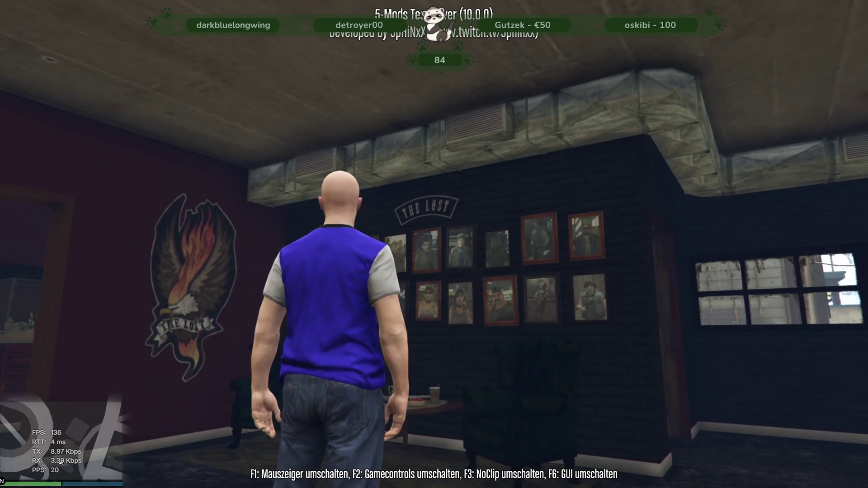
key(w)
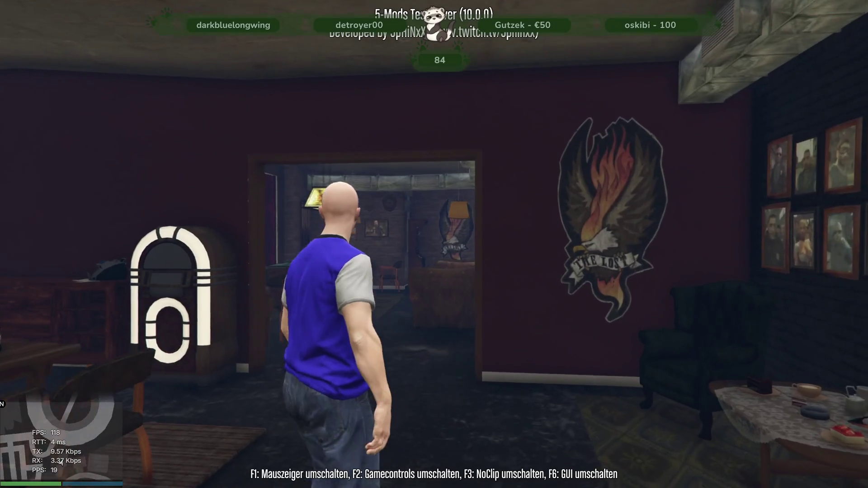
key(w)
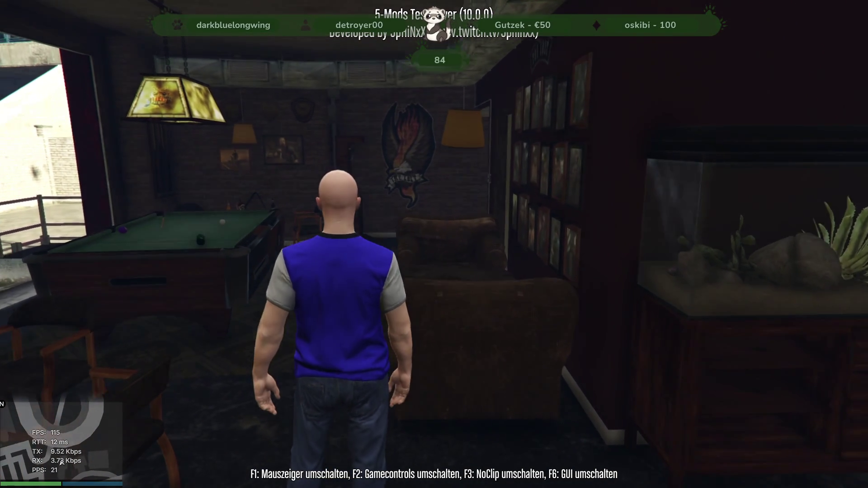
key(w)
key(w)
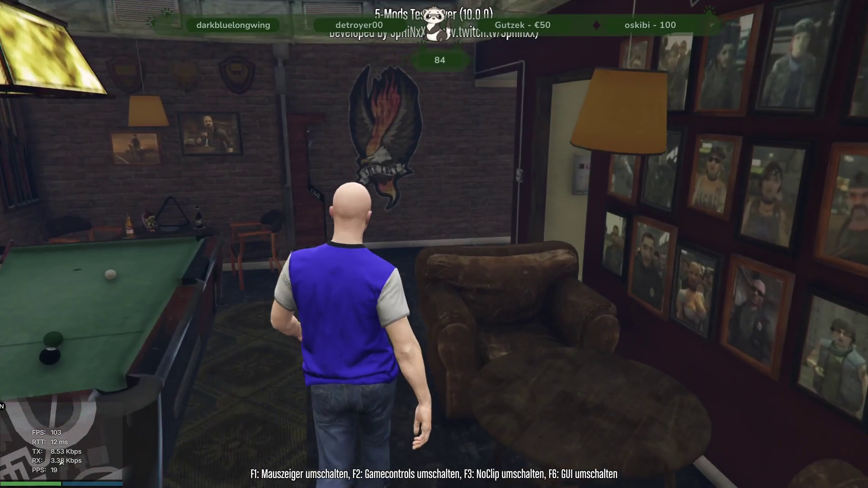
key(w)
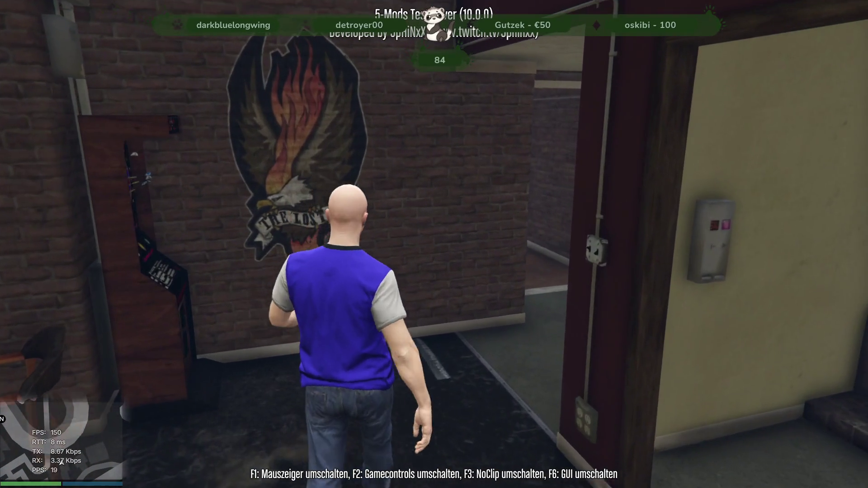
key(w)
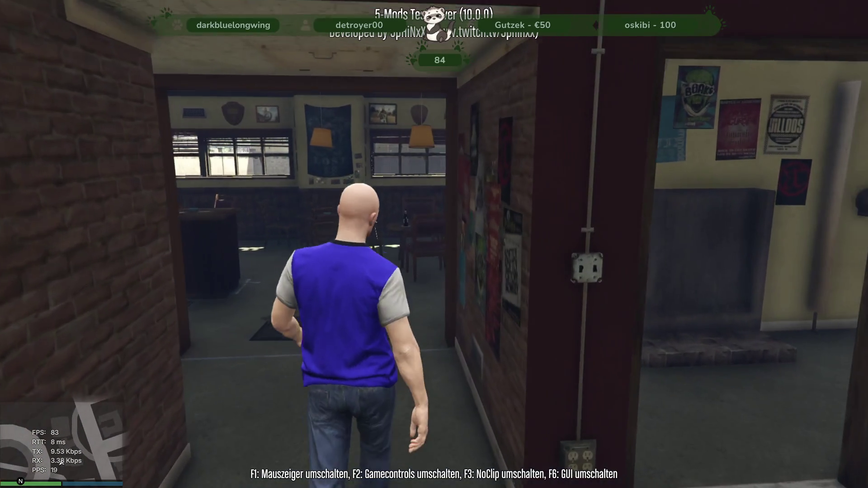
key(w)
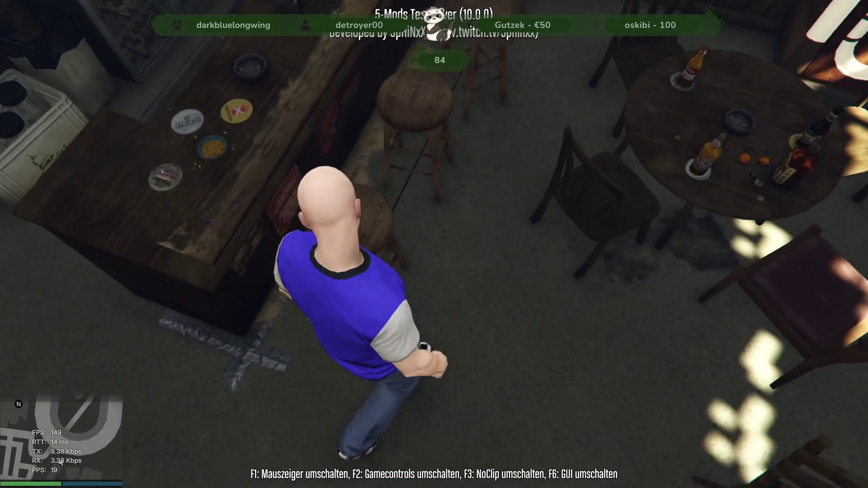
Walk to the bar counter, check the liquor shelves and crate, then return through the bar room doorway
key(w)
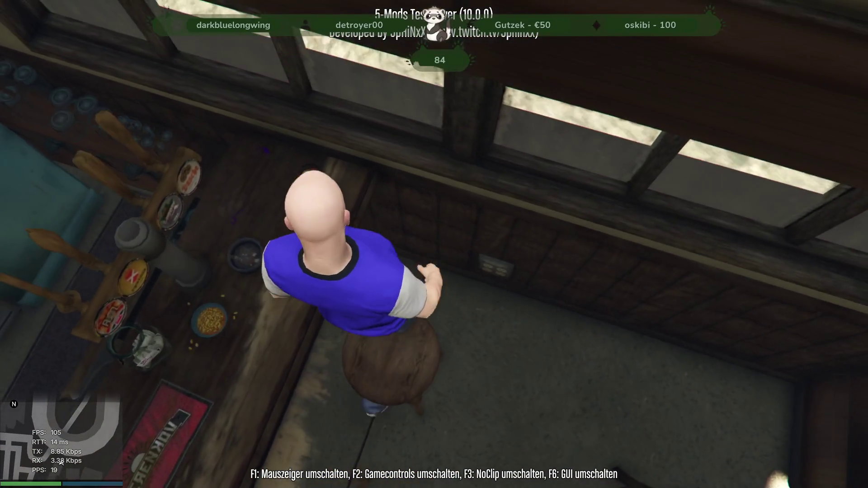
key(w)
key(w)
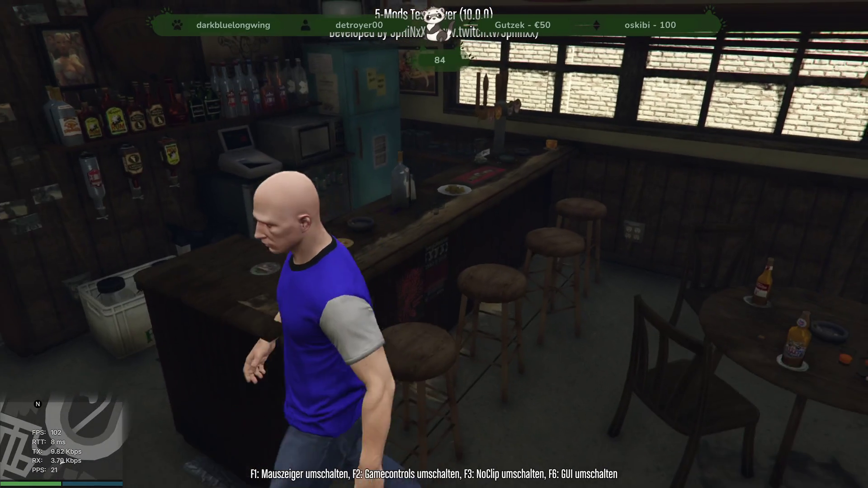
key(w)
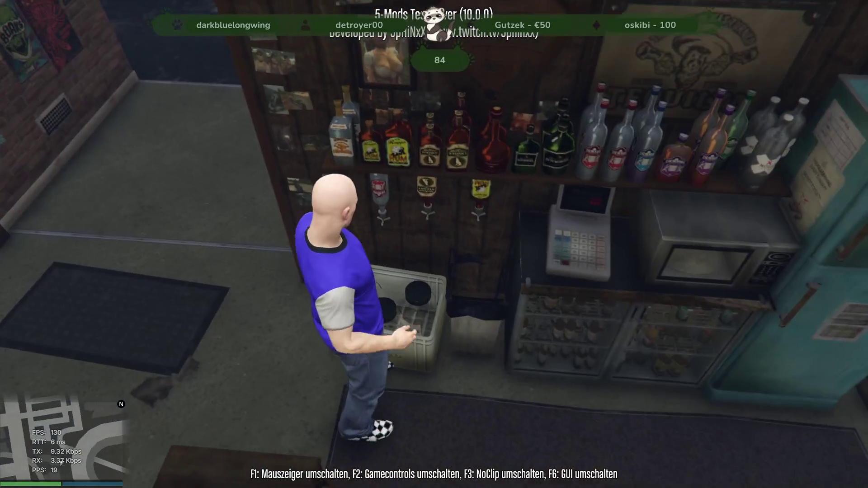
key(w)
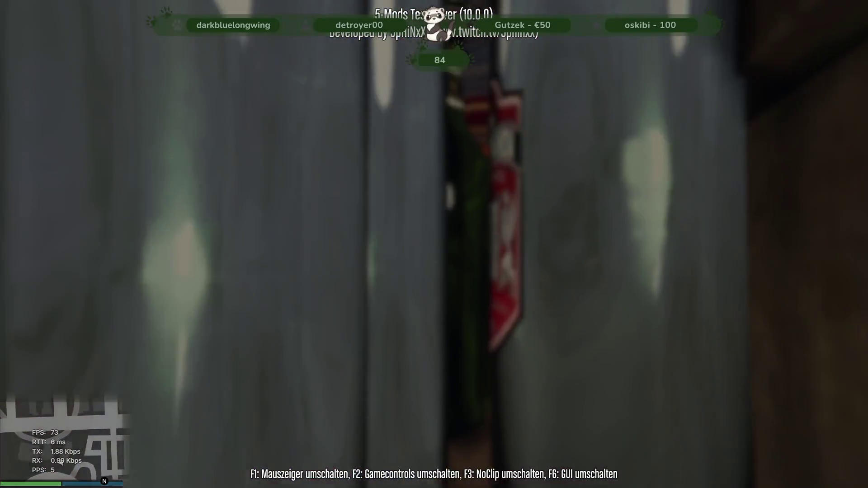
key(w)
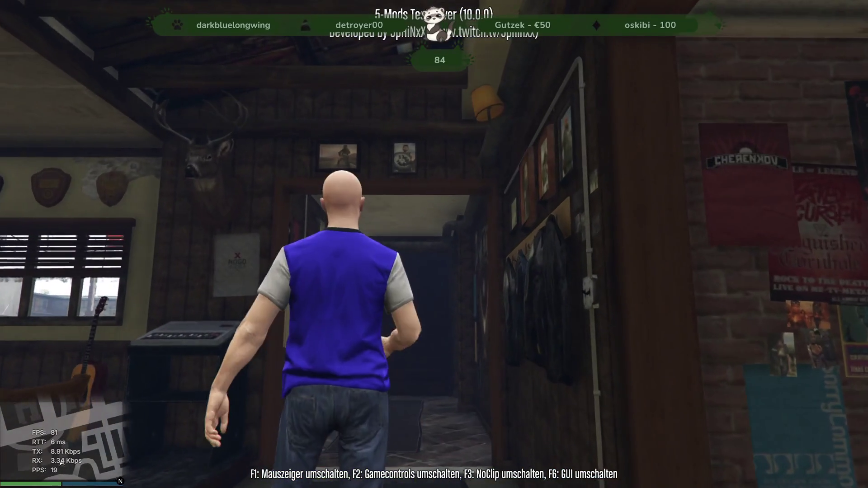
key(w)
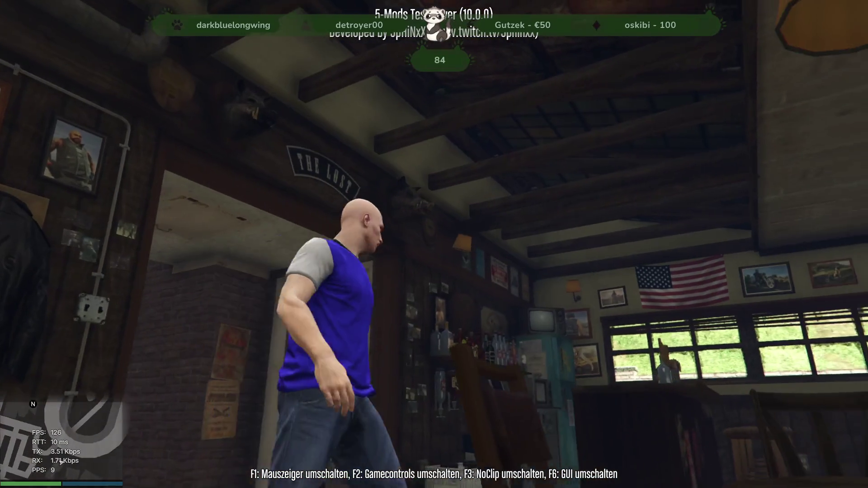
key(w)
key(w)
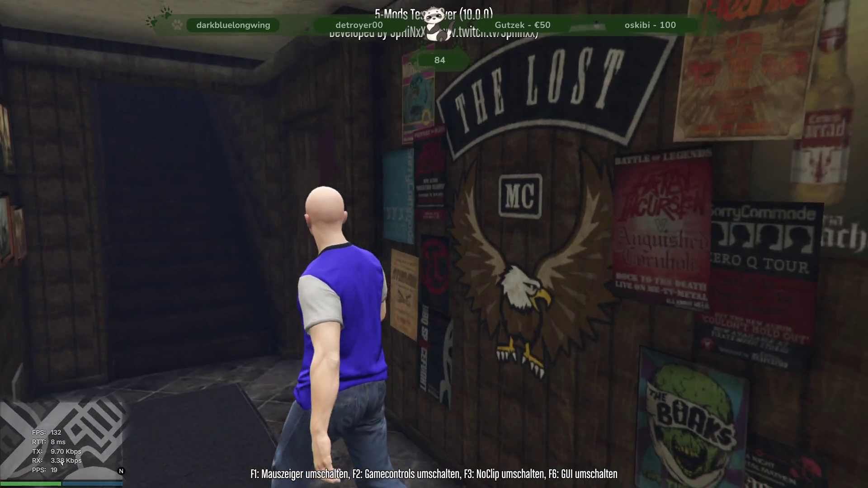
Climb the stairs into the upstairs photo room and cross the tiled bathroom past the sinks
key(w)
key(w)
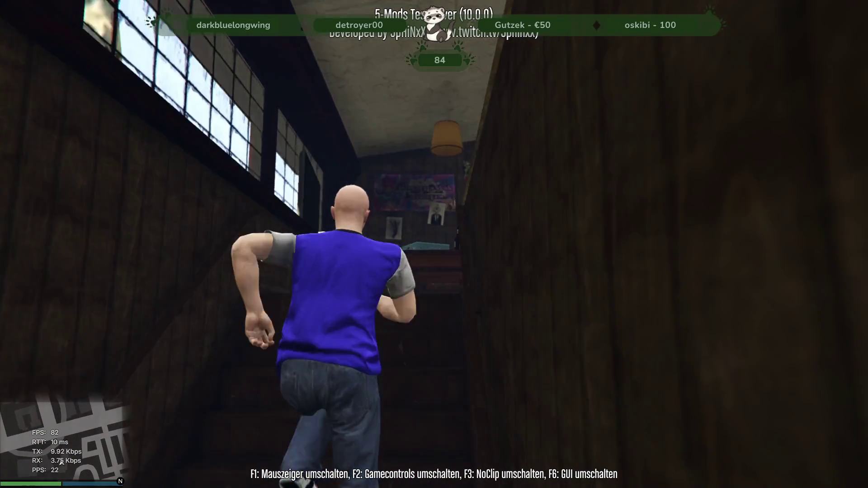
key(w)
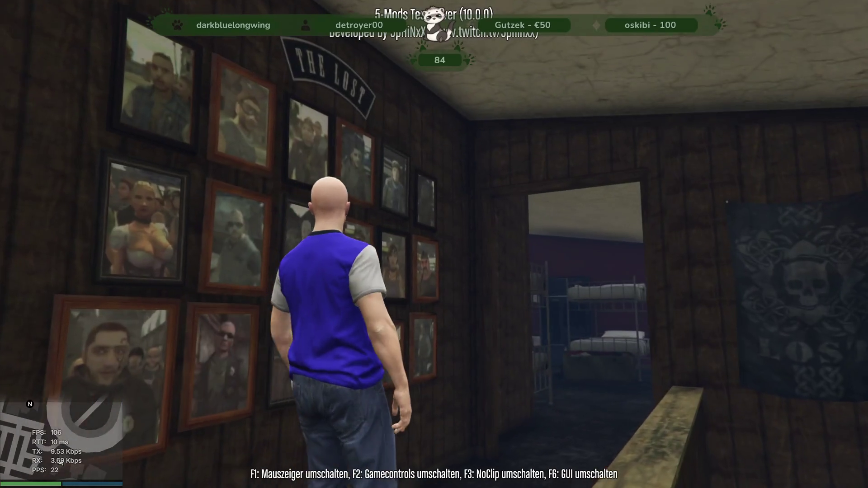
key(w)
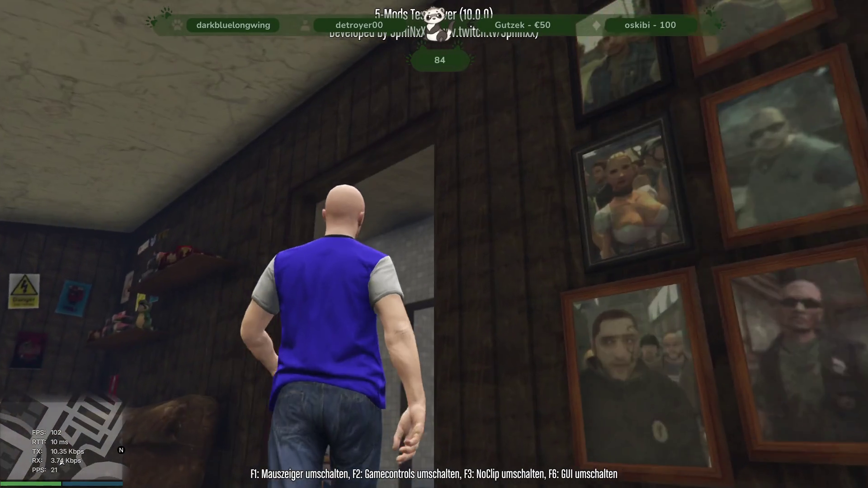
key(w)
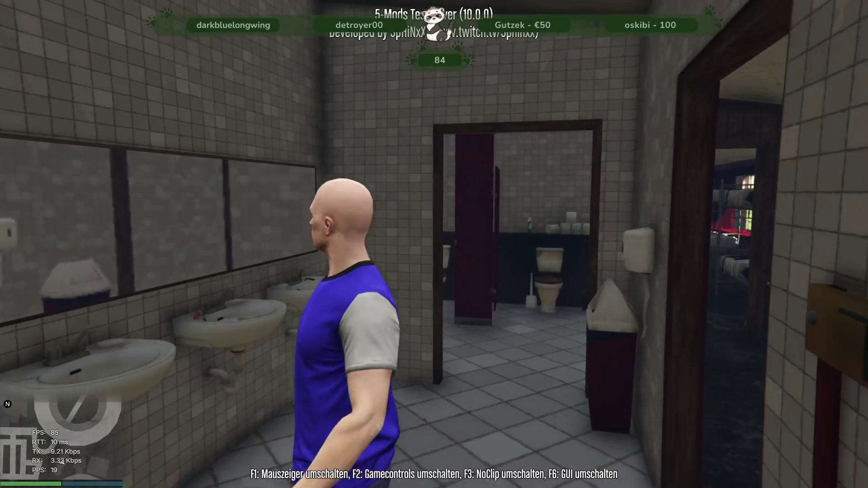
key(w)
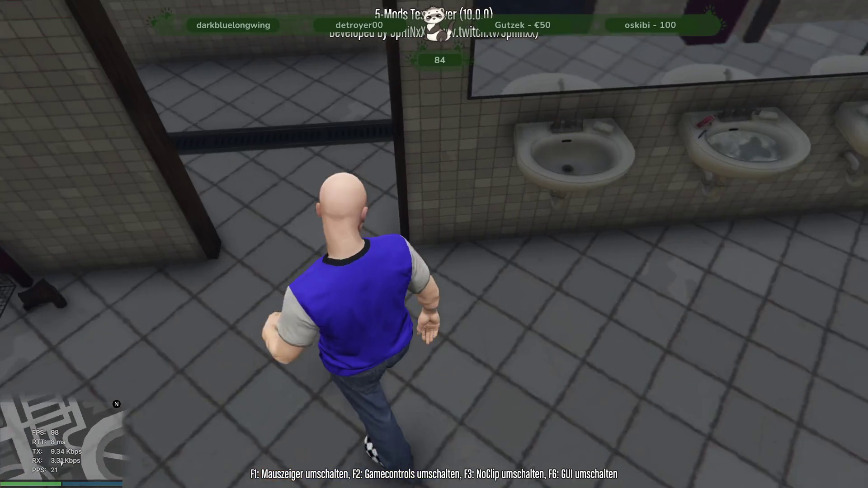
Pass through the shower room and locker room, then head down the stairwell
key(w)
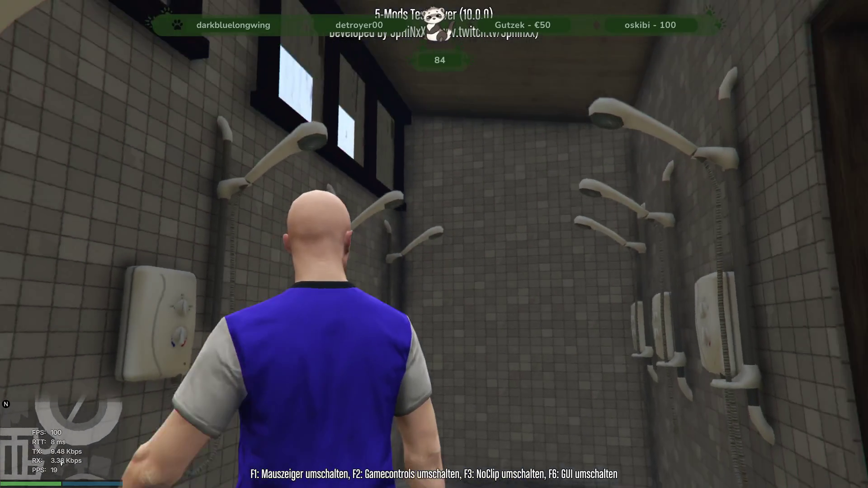
key(w)
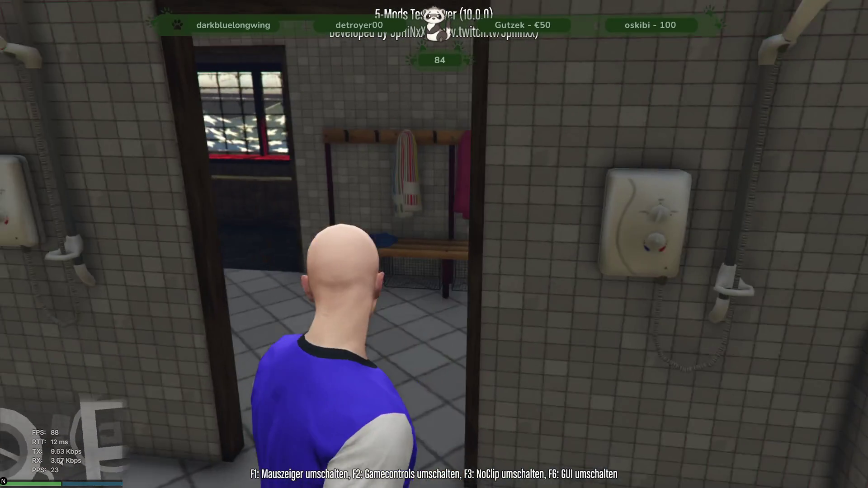
key(w)
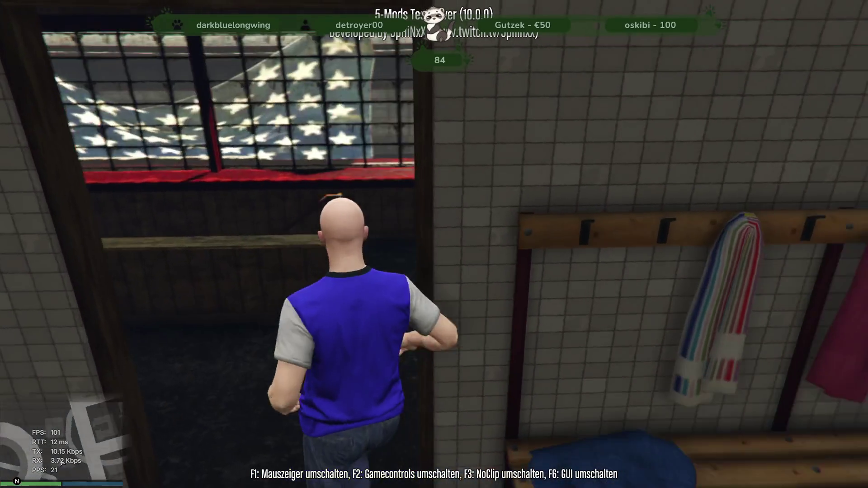
key(w)
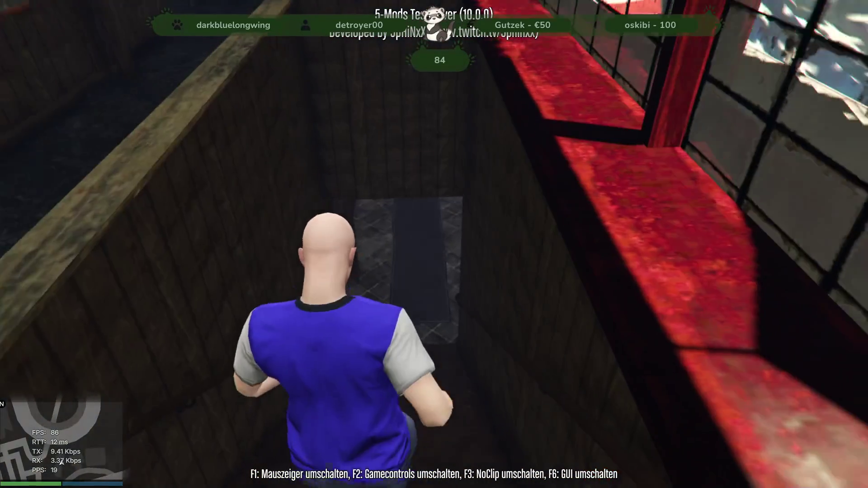
key(w)
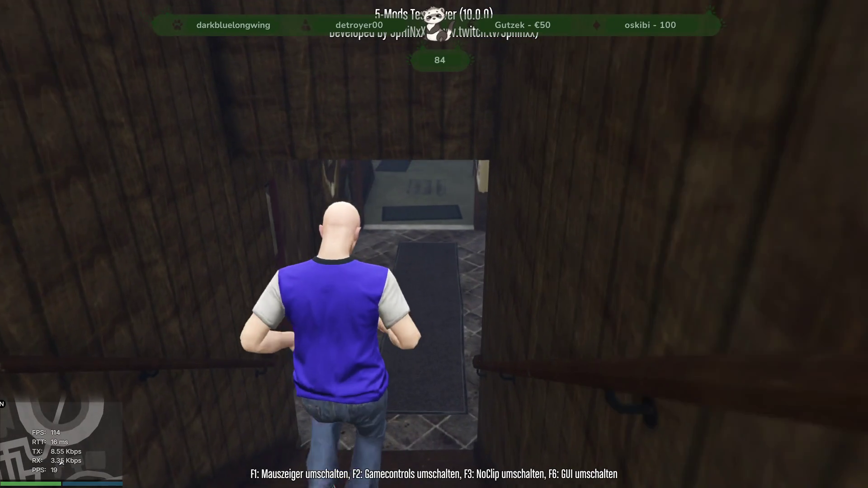
Walk down the hallway into the dartboard room and look around at the doorway, window and dartboard machine
key(w)
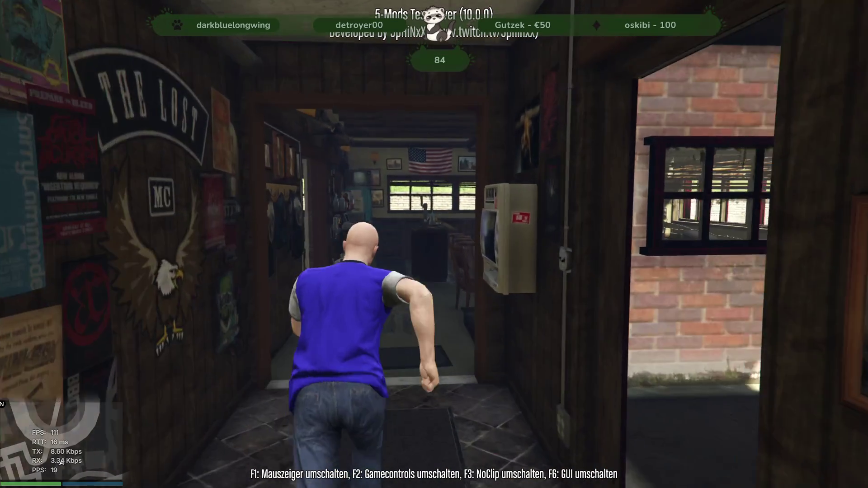
key(w)
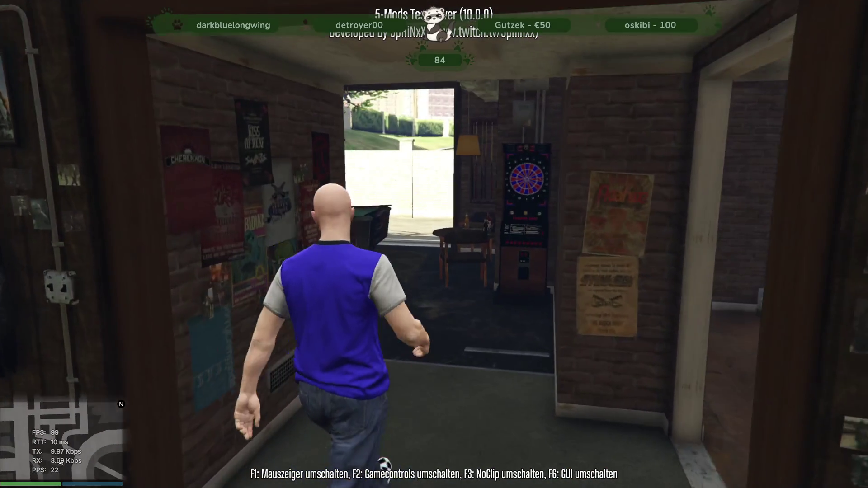
key(w)
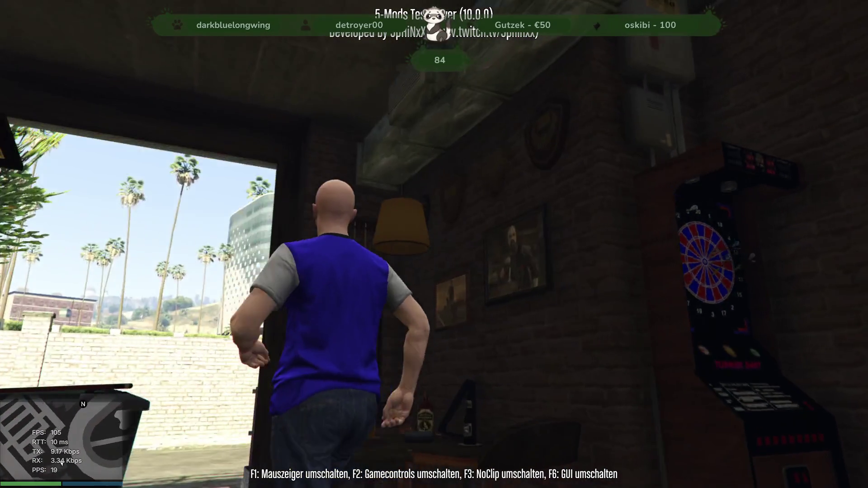
key(w)
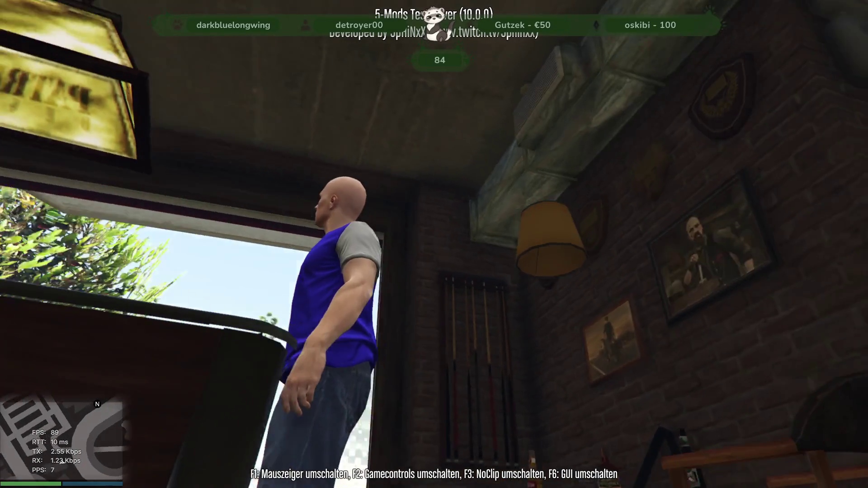
key(w)
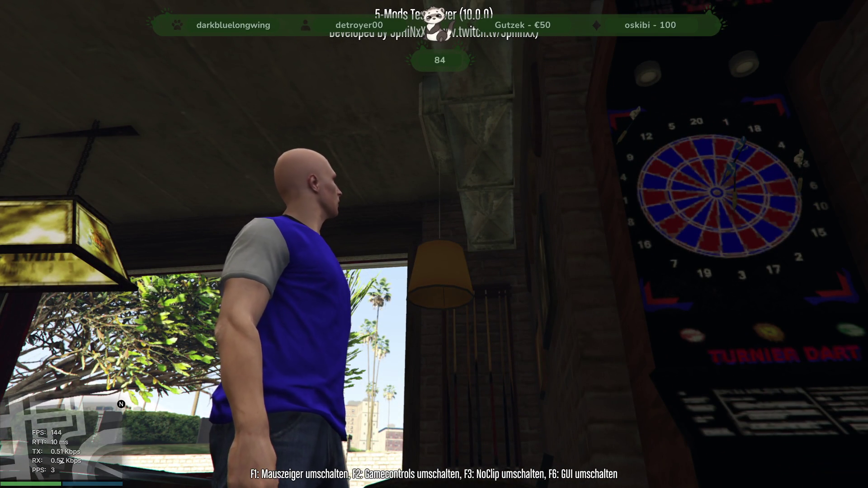
mouse_move(435, 244)
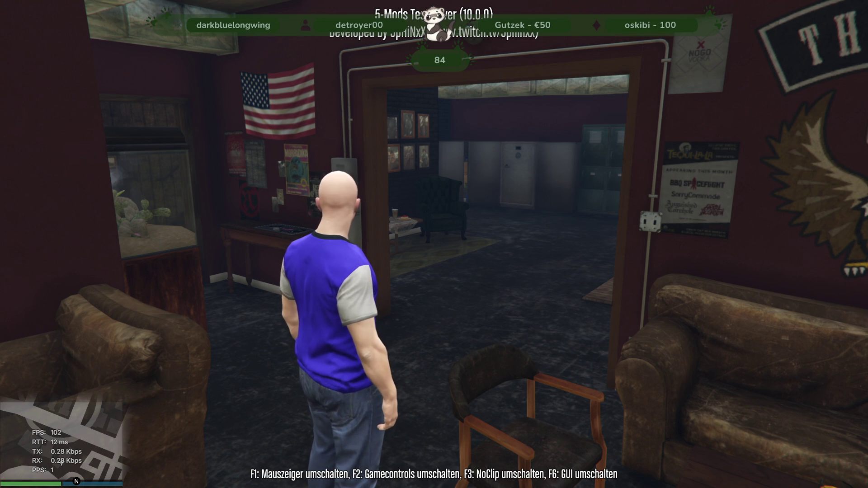
Look around the lounge at The Lost MC logo wall, yard doorway, pool table, window and photo wall
key(w)
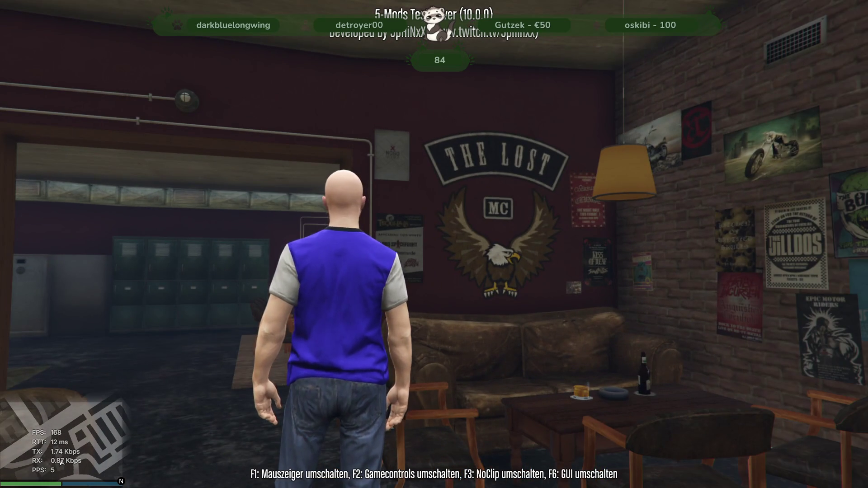
key(d)
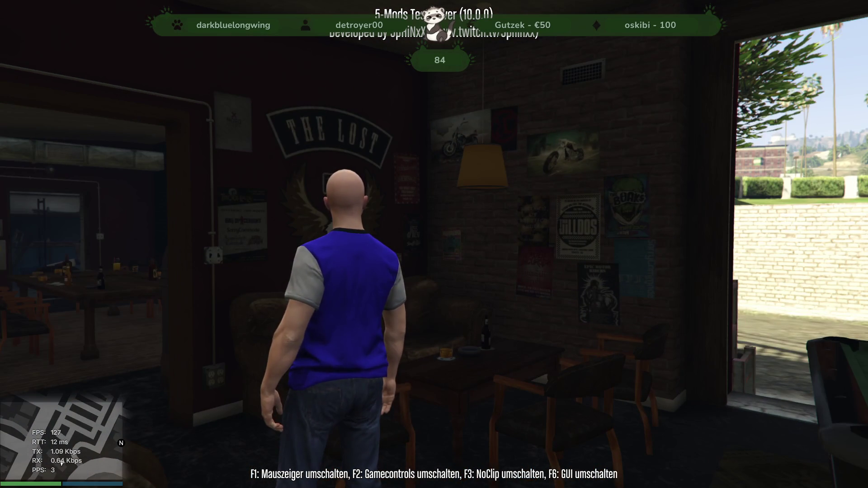
key(s)
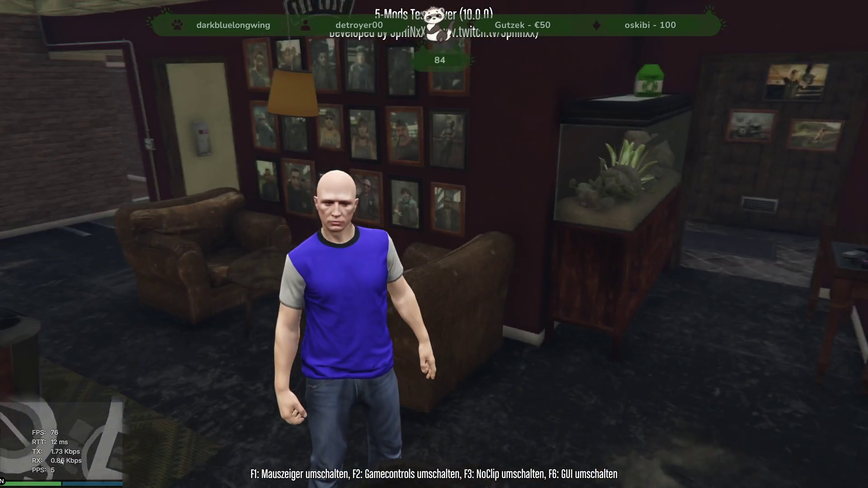
key(d)
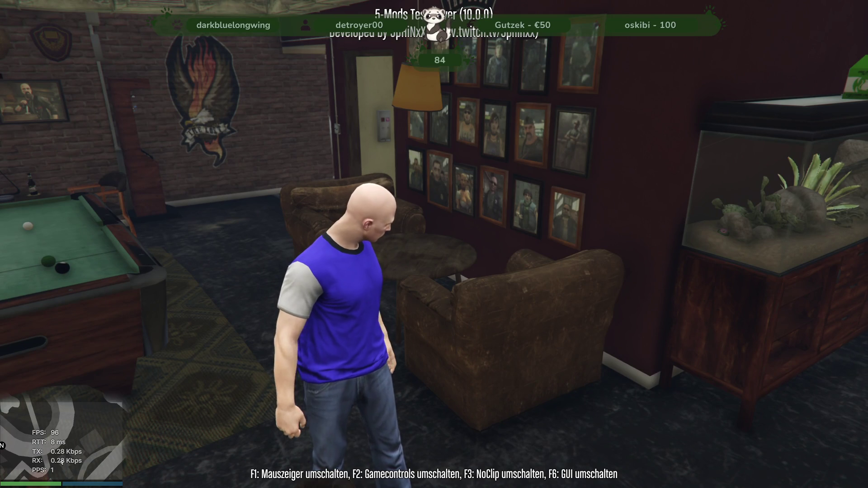
key(a)
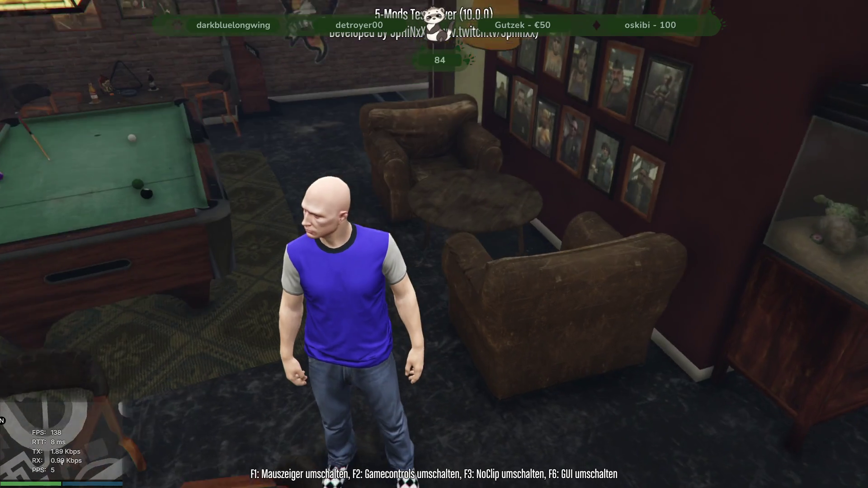
key(s)
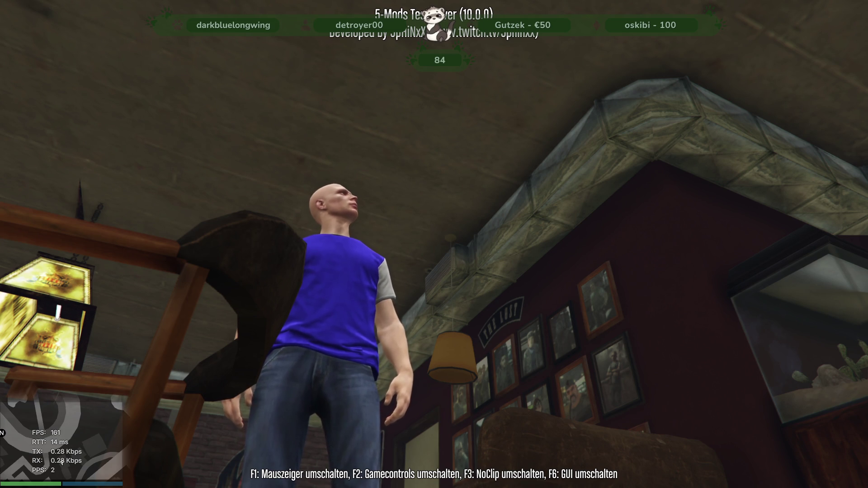
key(a)
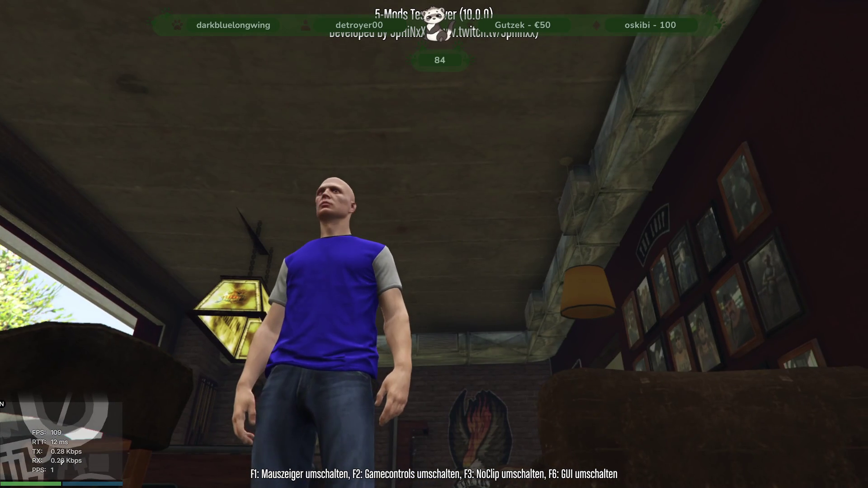
key(w)
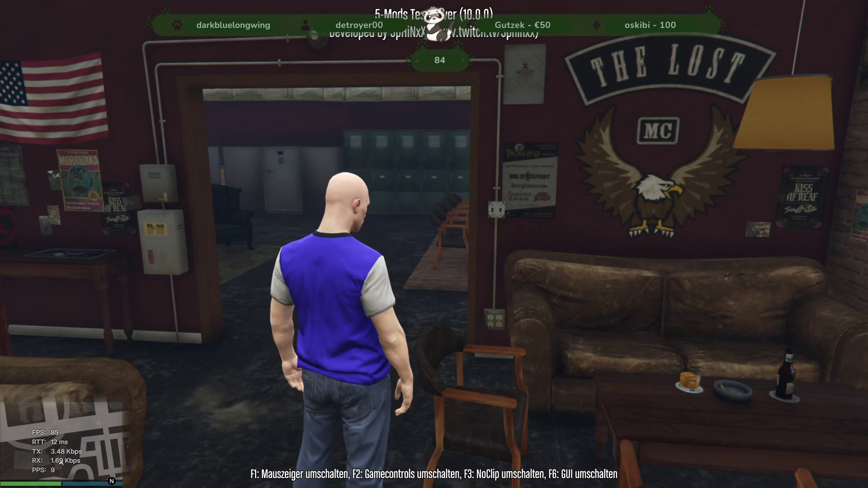
key(a)
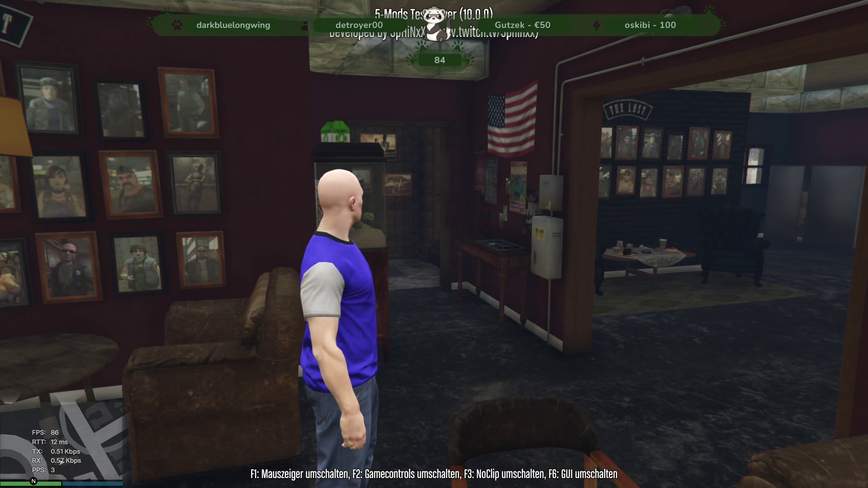
key(d)
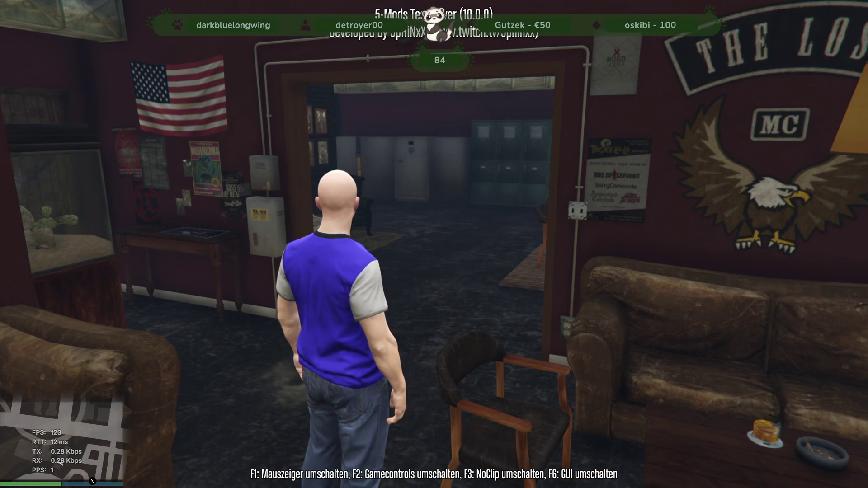
Walk along behind the bar counter, checking the glasses, bottles, ashtray and coasters
key(a)
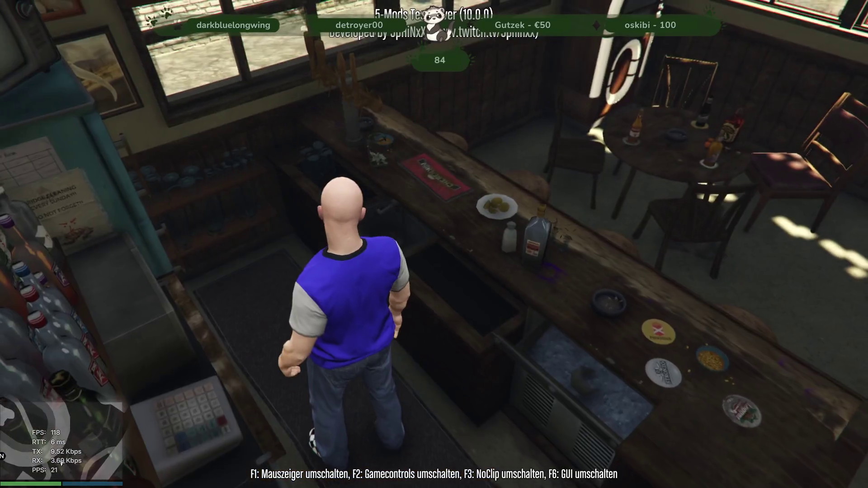
key(s)
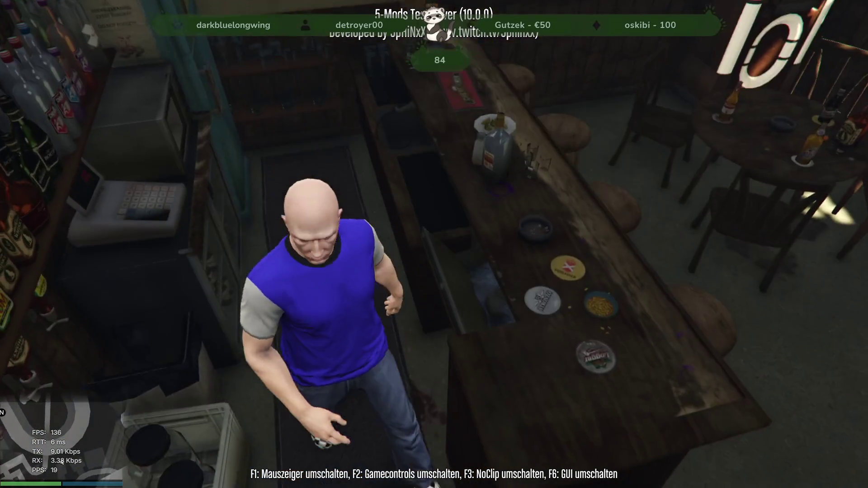
key(a)
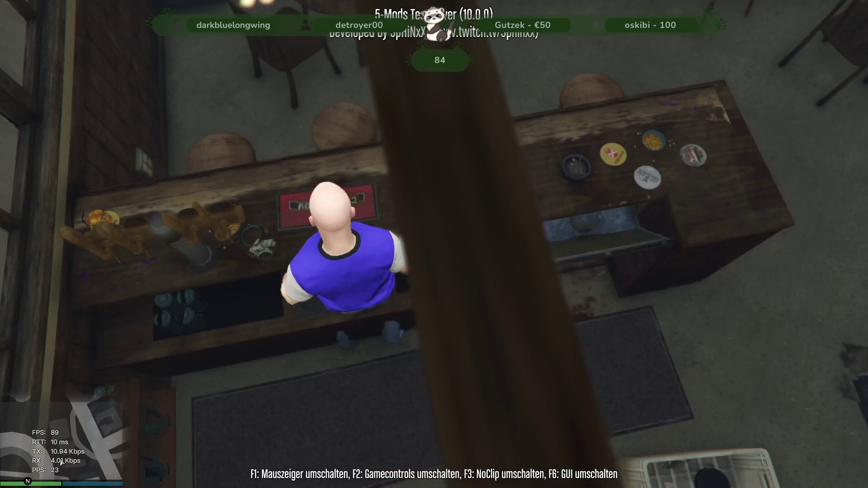
key(a)
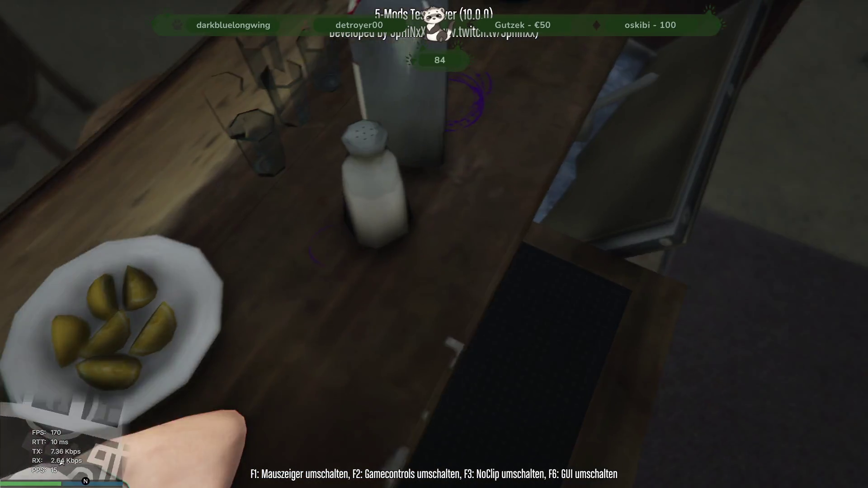
key(a)
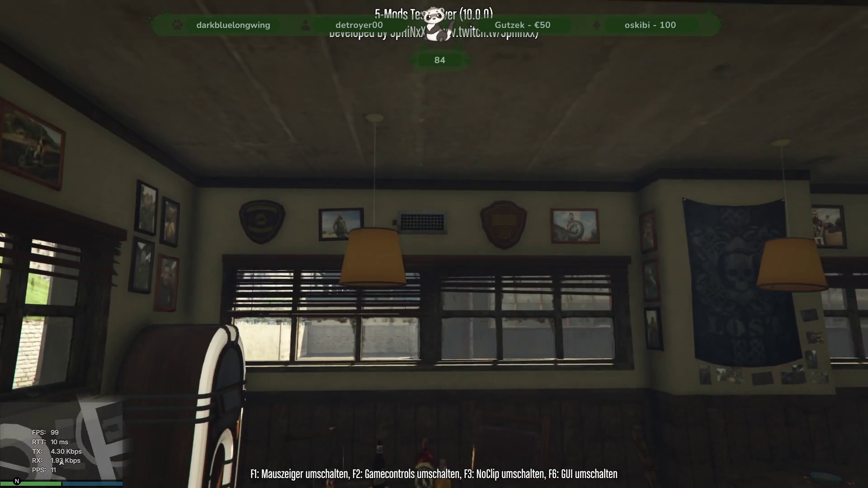
Walk from the bar through the hallway and dark corridor out to the parking lot
key(w)
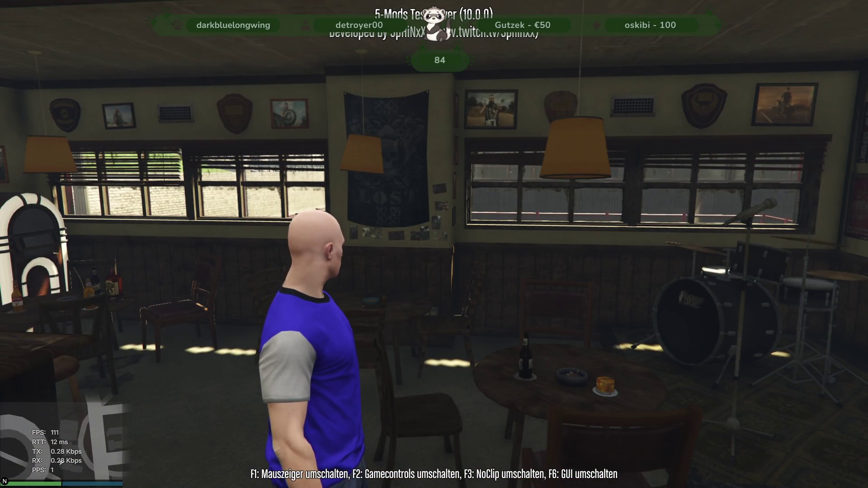
key(w)
key(w)
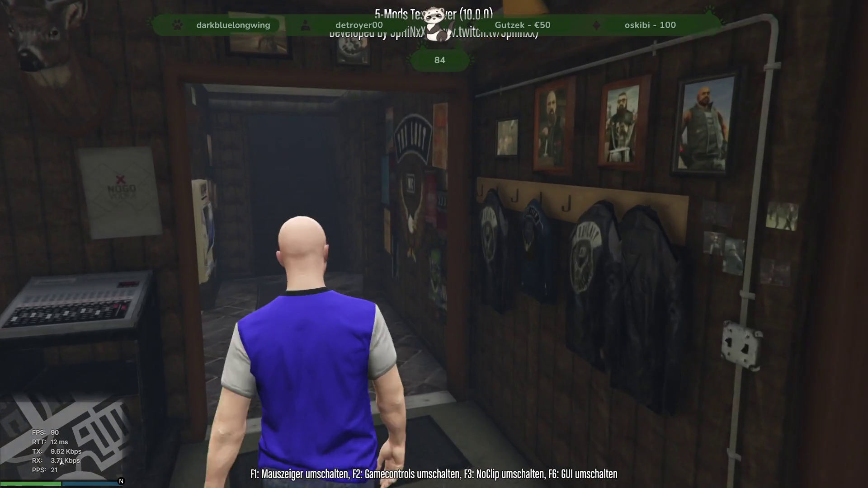
key(w)
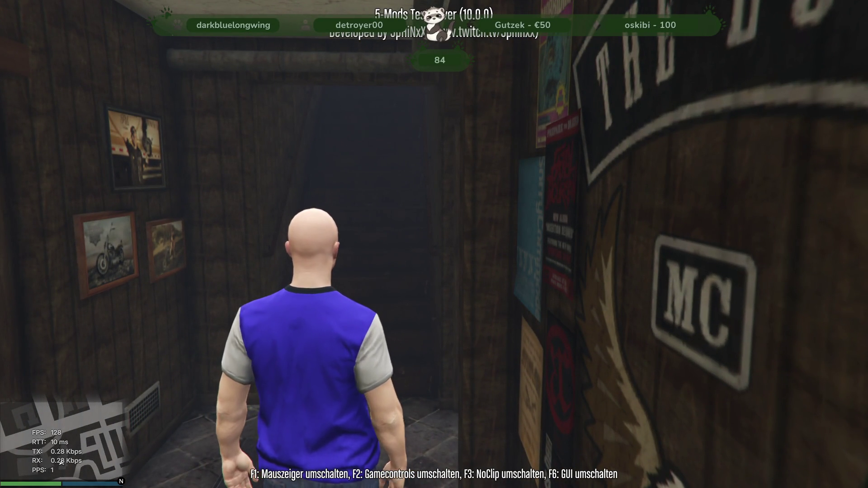
key(w)
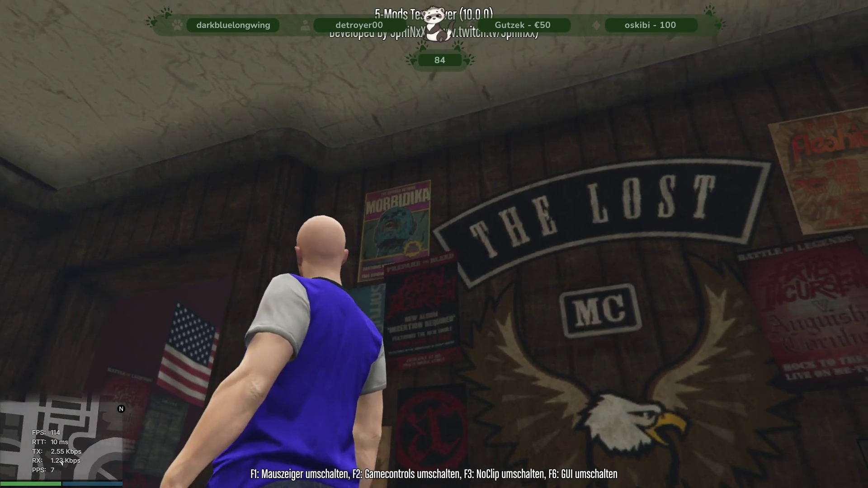
key(w)
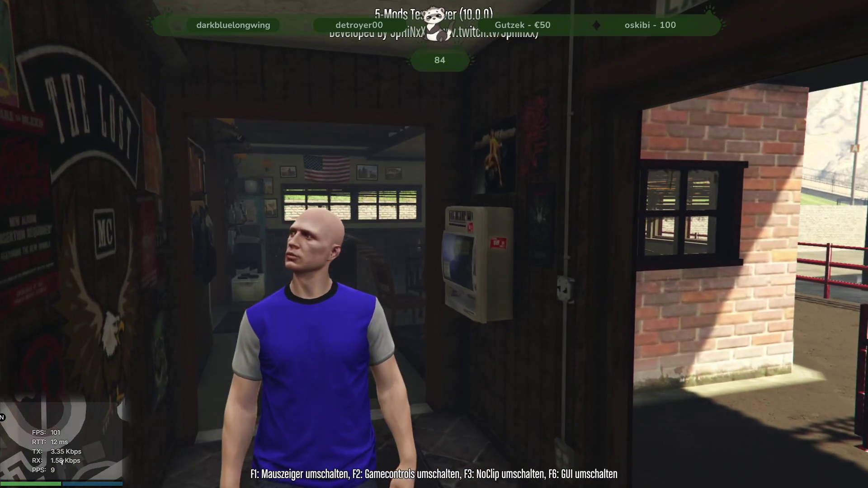
key(w)
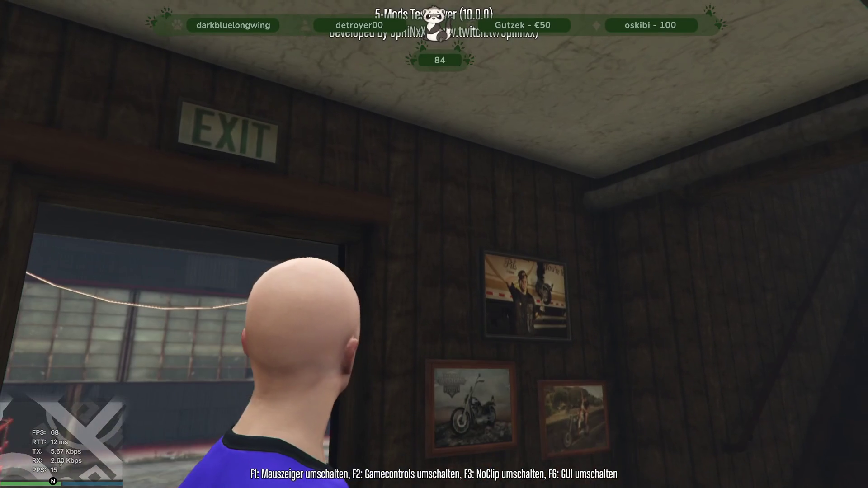
key(w)
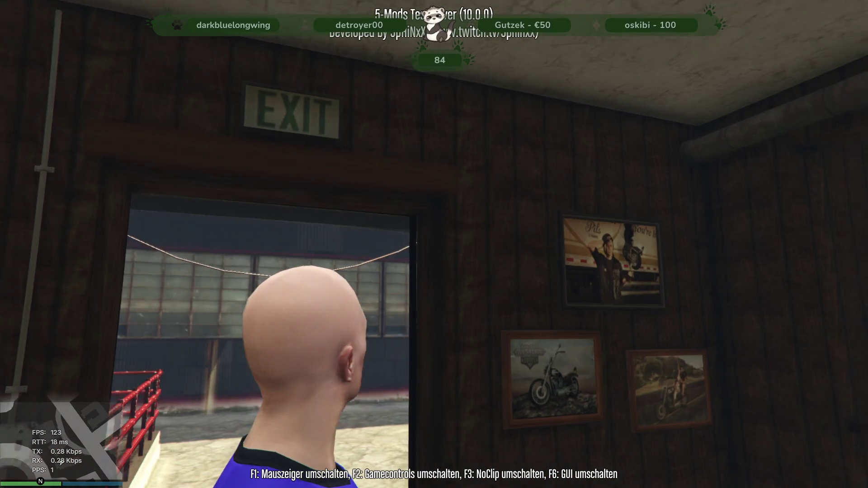
key(w)
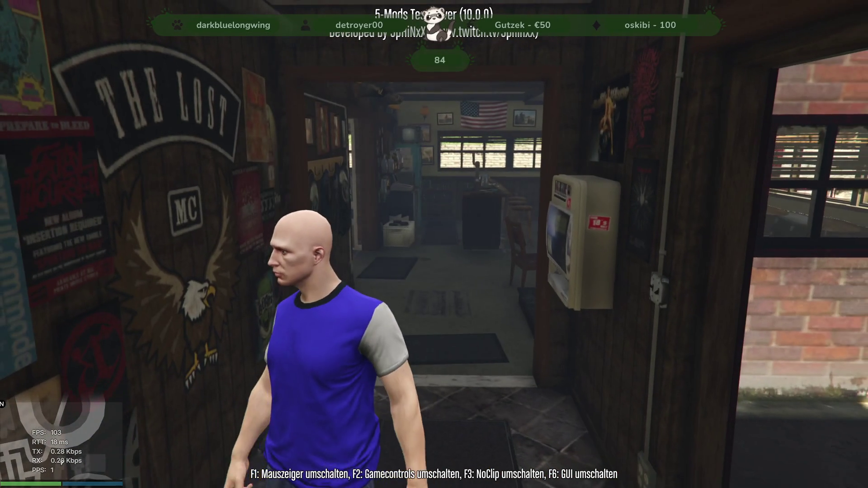
key(w)
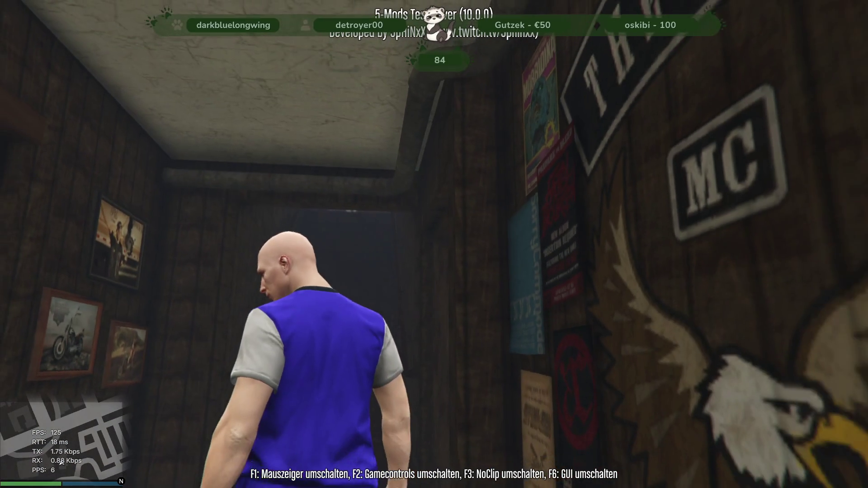
key(w)
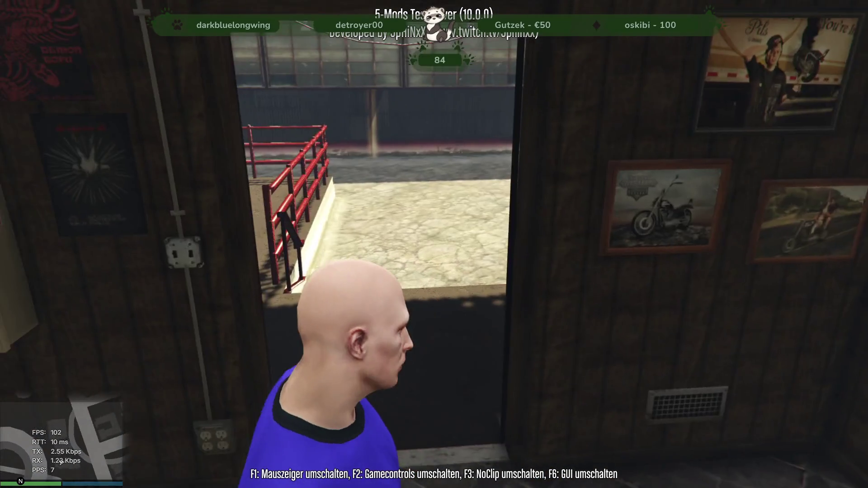
key(w)
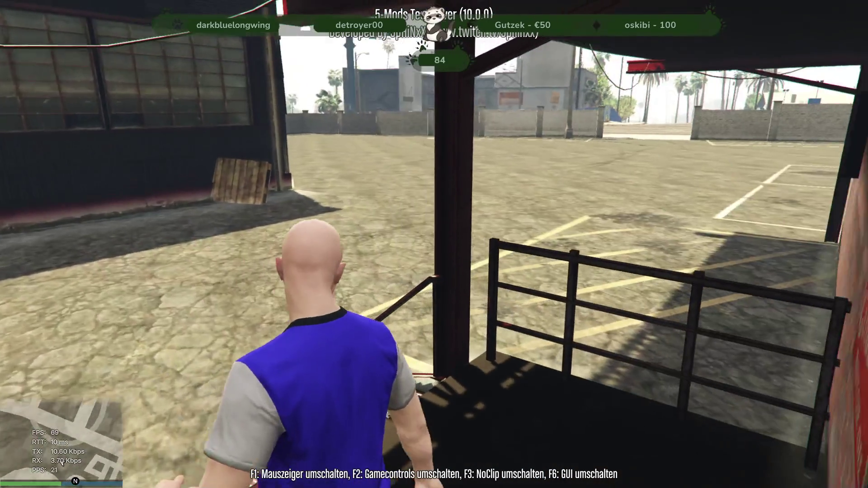
key(a)
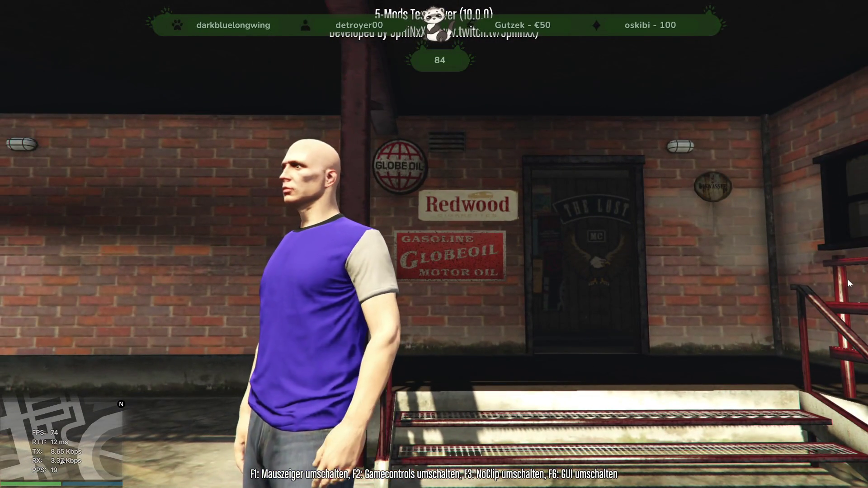
Leave the game for the Windows desktop and bring the server console to the front
key(F8)
key(alt+Tab)
click(480, 137)
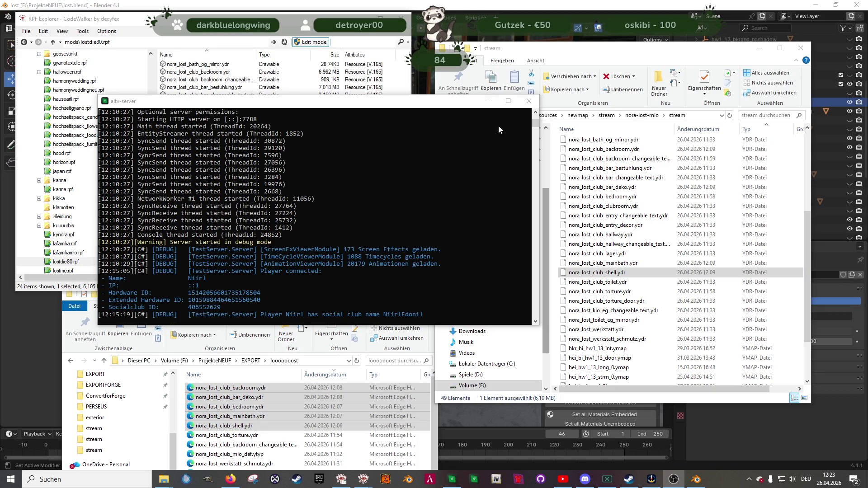
Close the altv-server console to stop TestServer, then close CodeWalker and the export folder
click(531, 99)
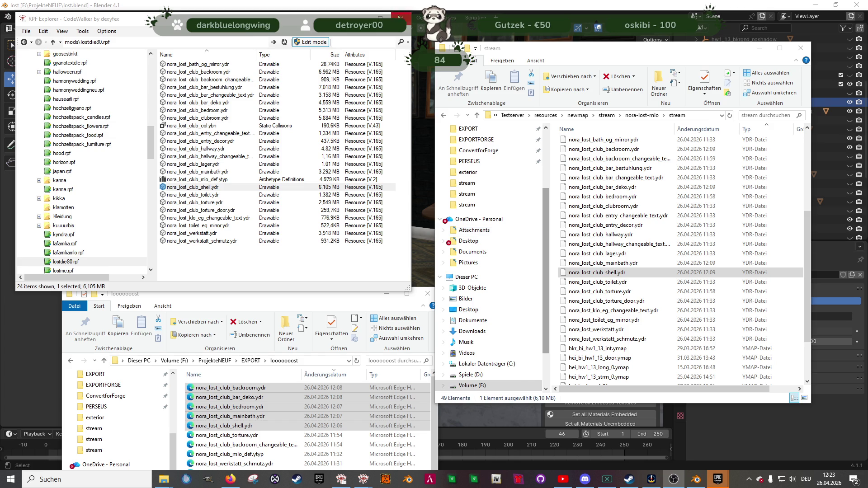
click(400, 18)
click(427, 294)
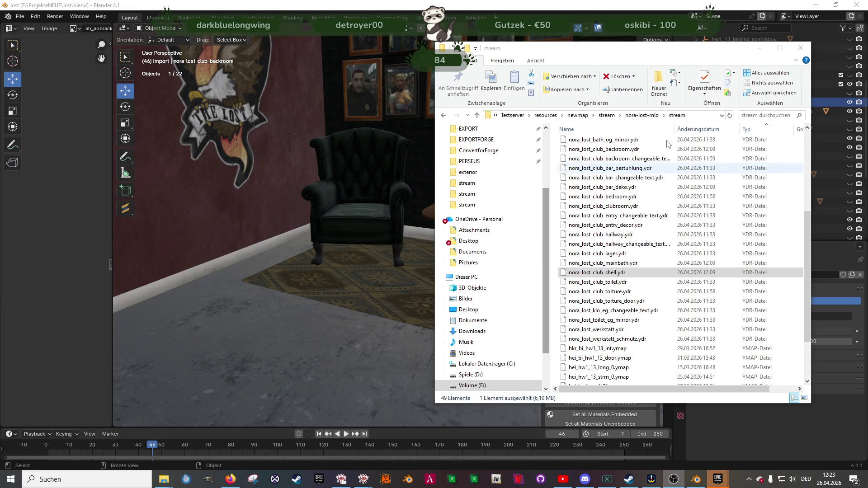
Put the bar coaster object into Edit Mode and select all its faces sharing that material
click(392, 199)
scroll(375, 216, down, 5)
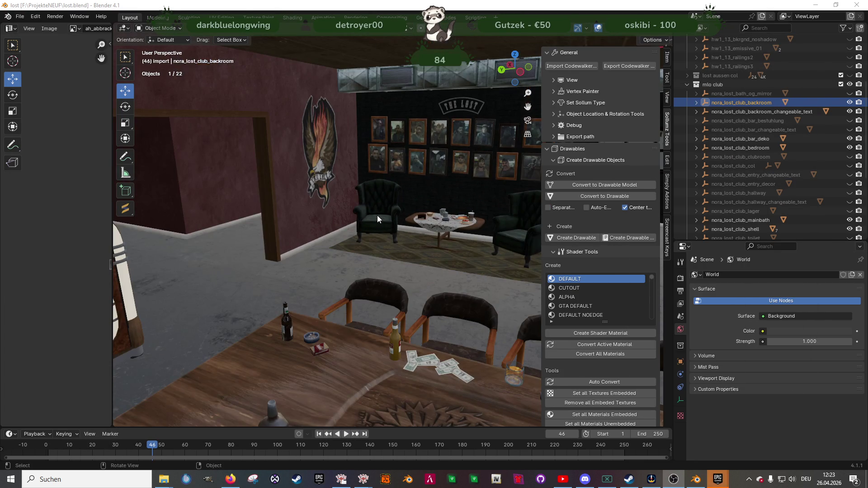
mouse_move(382, 217)
middle_down()
mouse_move(420, 216)
mouse_move(357, 229)
mouse_move(350, 254)
mouse_move(360, 239)
mouse_move(287, 249)
mouse_move(330, 253)
mouse_move(294, 222)
mouse_move(332, 244)
mouse_move(339, 225)
mouse_move(390, 257)
middle_up()
scroll(339, 228, up, 10)
mouse_move(414, 295)
middle_down()
mouse_move(409, 316)
mouse_move(388, 260)
middle_up()
click(387, 259)
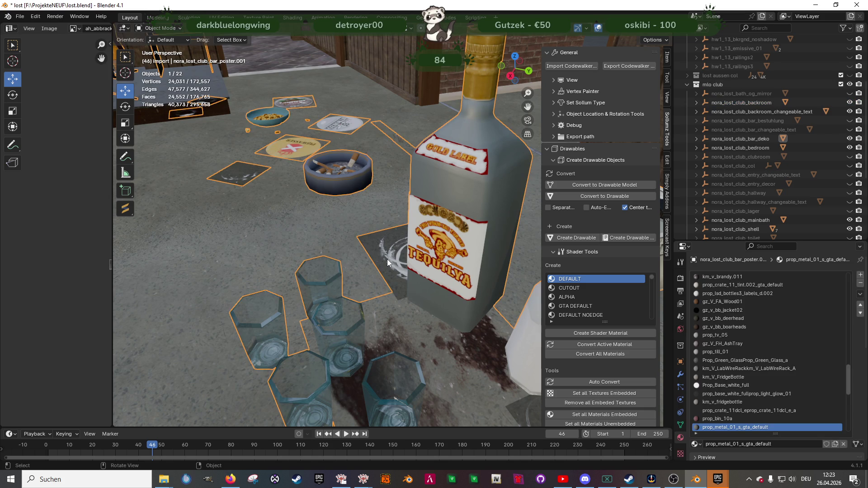
key(Tab)
click(387, 259)
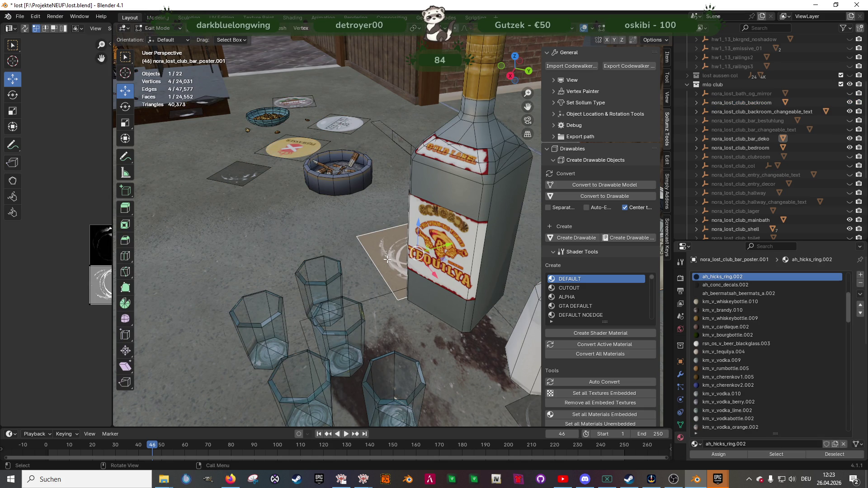
click(776, 455)
Pick one bar-glass face and select every face using km_v_barglass1
scroll(394, 269, down, 5)
middle_drag(394, 269, 401, 268)
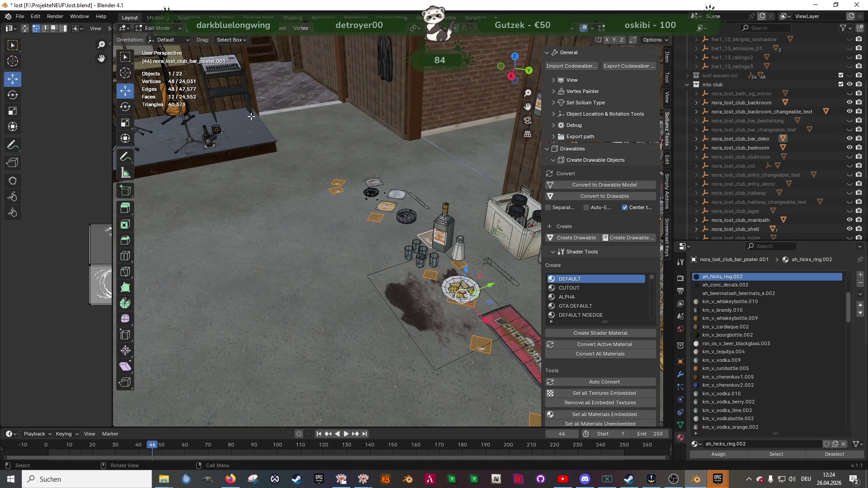
mouse_move(347, 221)
middle_down()
mouse_move(323, 214)
mouse_move(317, 227)
mouse_move(354, 266)
mouse_move(372, 219)
mouse_move(290, 182)
middle_up()
click(289, 182)
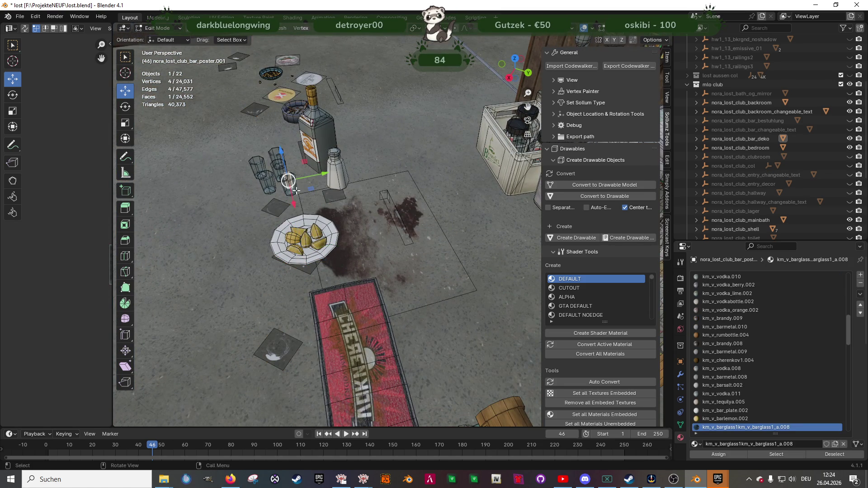
key(KP_Decimal)
scroll(296, 190, down, 2)
middle_drag(296, 190, 470, 217)
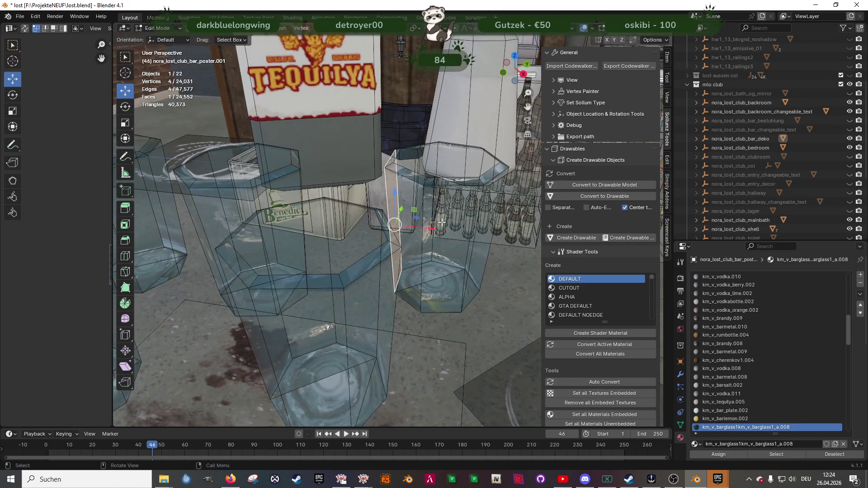
click(777, 454)
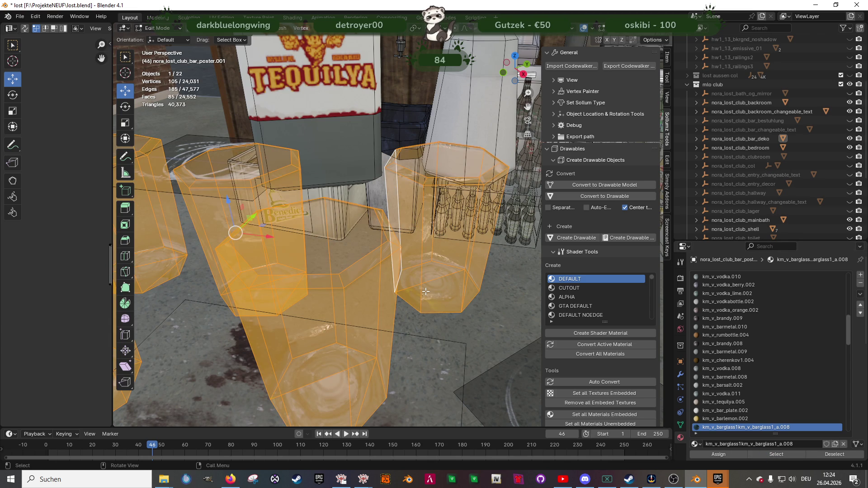
Recalculate the glass normals outside and assign the km_v_vodka.011 material to them
key(alt+n)
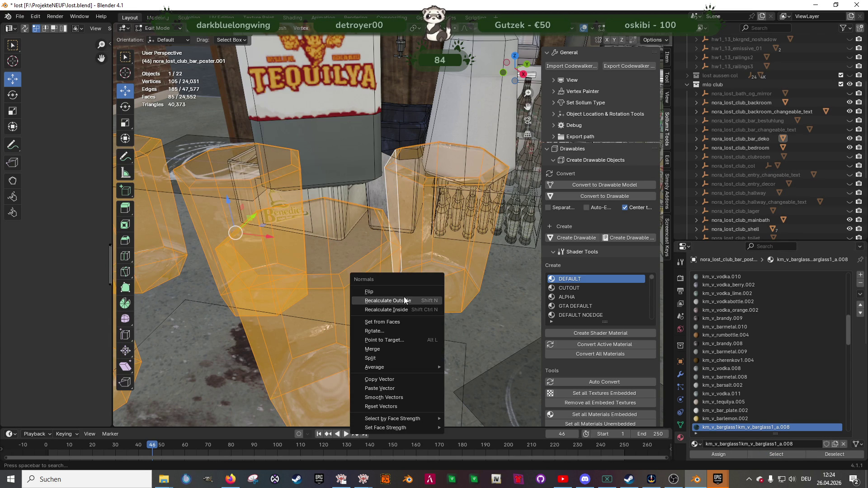
click(403, 299)
middle_drag(403, 281, 413, 247)
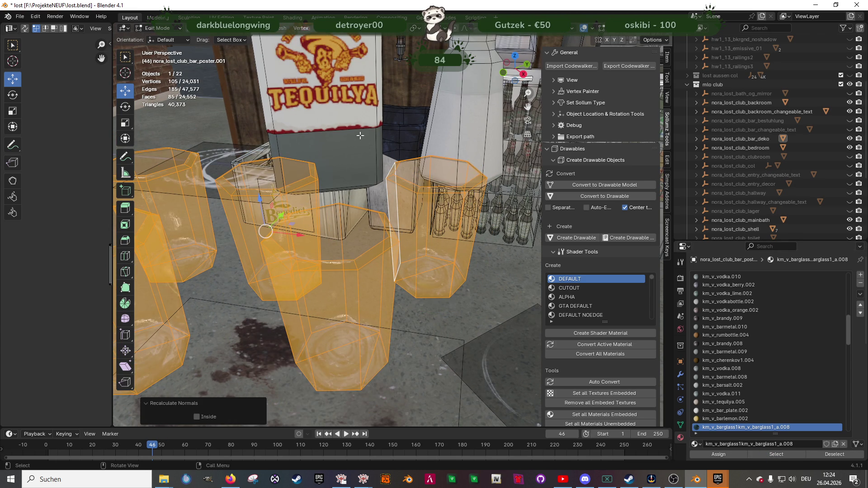
click(361, 134)
key(ctrl+z)
click(722, 394)
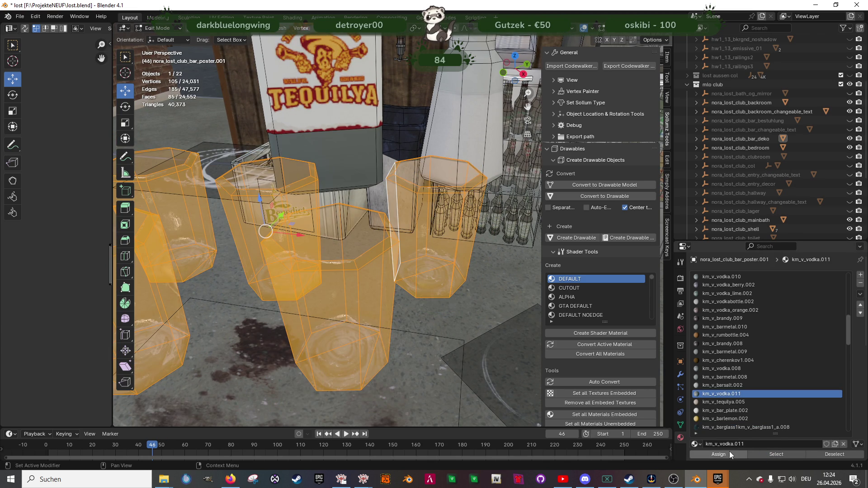
click(723, 454)
Turn on the Face Orientation overlay and X-ray to check the glasses
click(593, 28)
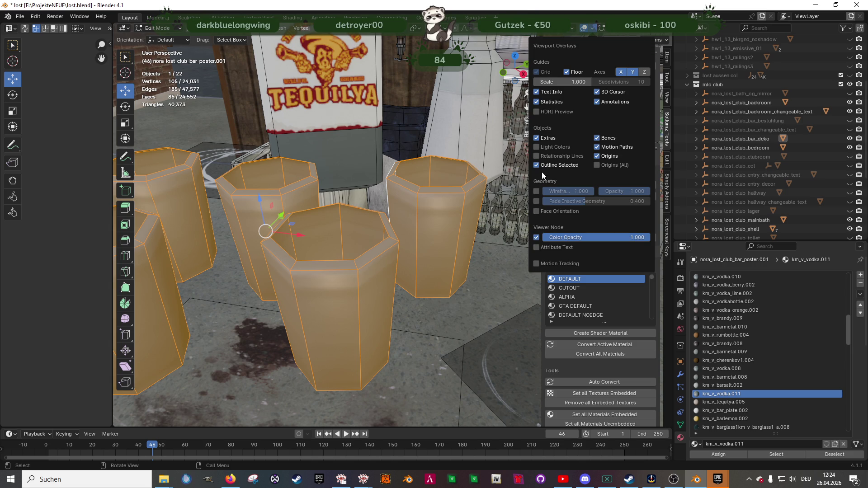
click(536, 211)
mouse_move(317, 235)
middle_down()
mouse_move(401, 215)
mouse_move(376, 222)
middle_up()
key(alt+z)
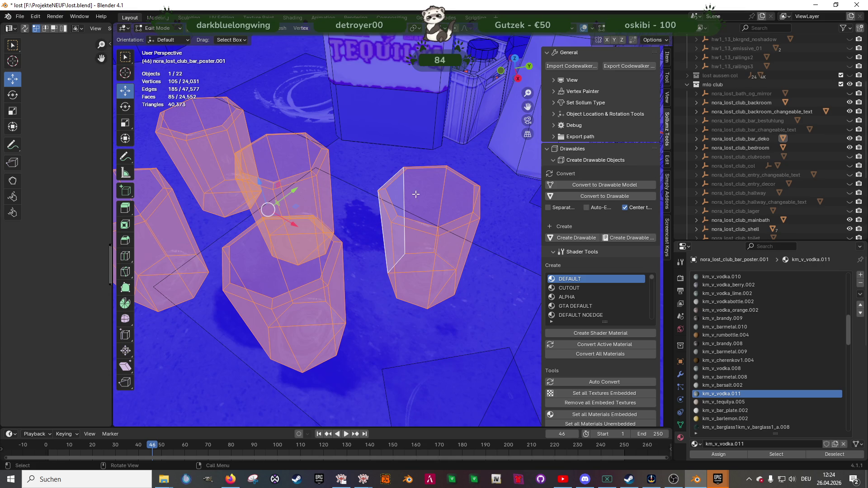
Select the complete rim edge loop of one bar glass
click(416, 196)
shift+click(452, 206)
mouse_move(453, 205)
middle_down()
mouse_move(445, 257)
mouse_move(399, 226)
mouse_move(421, 235)
mouse_move(339, 216)
mouse_move(332, 202)
mouse_move(428, 149)
mouse_move(365, 122)
mouse_move(372, 180)
mouse_move(396, 184)
middle_up()
ctrl+click(394, 229)
click(354, 118)
click(496, 256)
shift+click(510, 192)
shift+click(480, 164)
shift+click(405, 146)
shift+click(343, 179)
shift+click(337, 228)
shift+click(424, 279)
middle_drag(424, 279, 380, 279)
Extrude the rim loop and move it straight down inside the glass
key(e)
key(Escape)
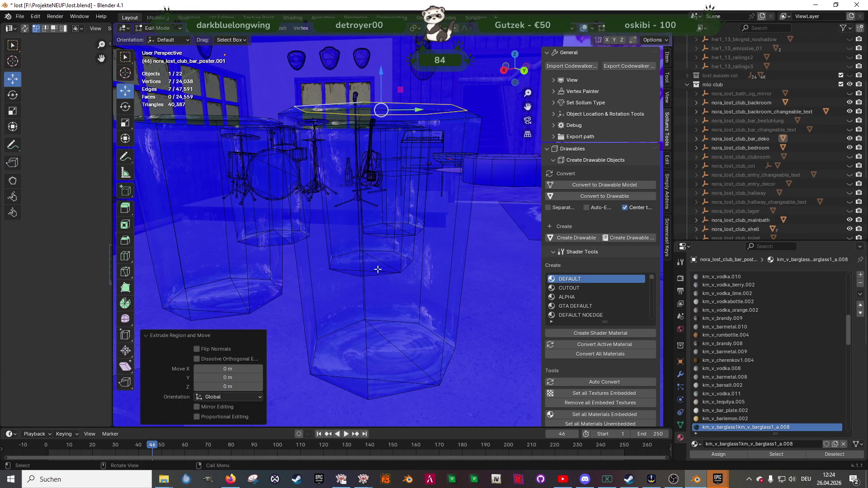
key(g)
key(z)
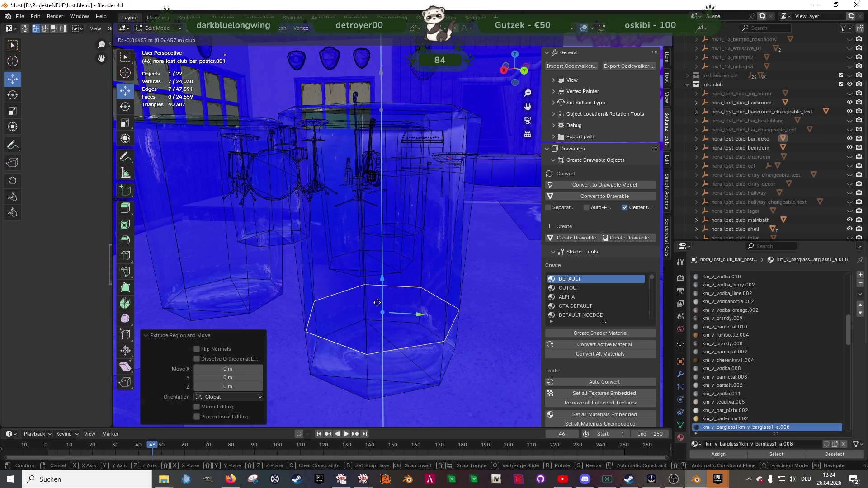
click(381, 341)
Scale the lowered loop to 0.837 in the horizontal plane
key(shift+space)
click(368, 325)
mouse_move(393, 294)
middle_down()
mouse_move(405, 299)
mouse_move(389, 323)
middle_up()
key(shift+space)
click(380, 324)
key(s)
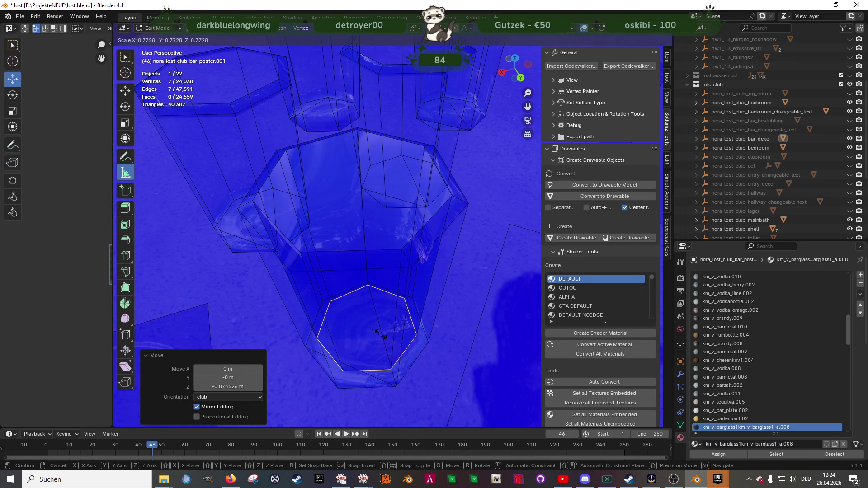
right_click(380, 334)
key(shift+space)
key(s)
middle_drag(380, 332, 357, 319)
key(g)
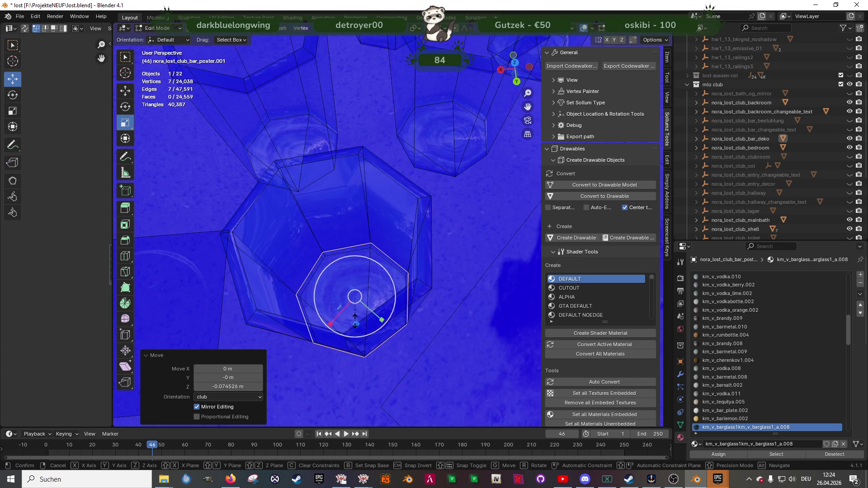
key(s)
key(shift+z)
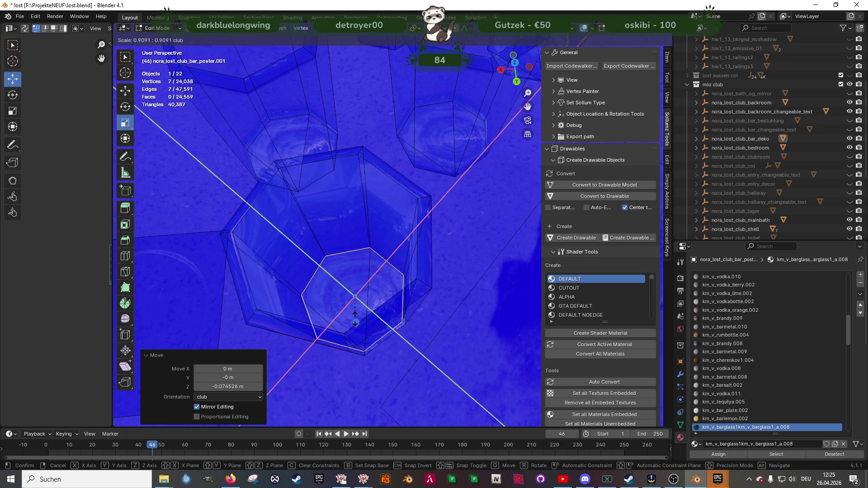
click(355, 313)
mouse_move(355, 313)
middle_down()
mouse_move(391, 314)
mouse_move(422, 239)
mouse_move(422, 277)
mouse_move(407, 322)
mouse_move(388, 330)
middle_up()
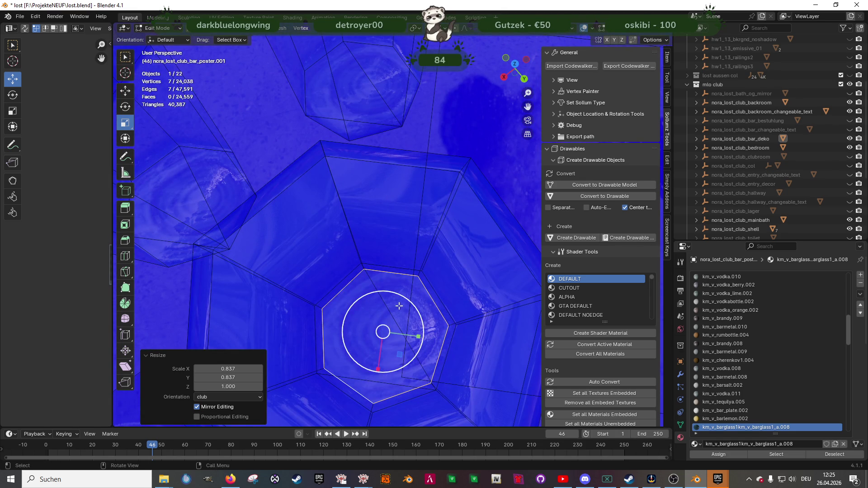
Select the faces of the new heptagonal glass base
click(402, 302)
scroll(402, 301, up, 2)
click(376, 333)
shift+click(381, 335)
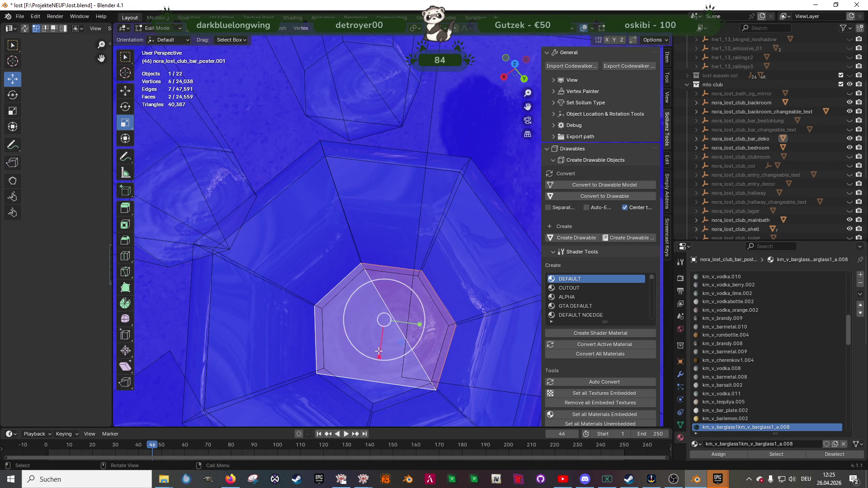
shift+click(382, 390)
middle_drag(381, 389, 410, 261)
middle_drag(388, 410, 394, 369)
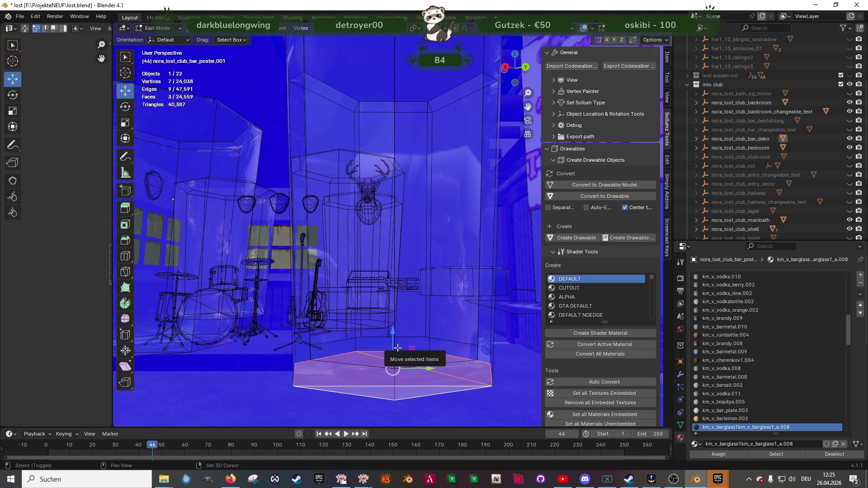
Duplicate the base faces, raise the copy 0.004238 m, and flip its normals
key(shift+d)
right_click(397, 344)
key(g)
key(z)
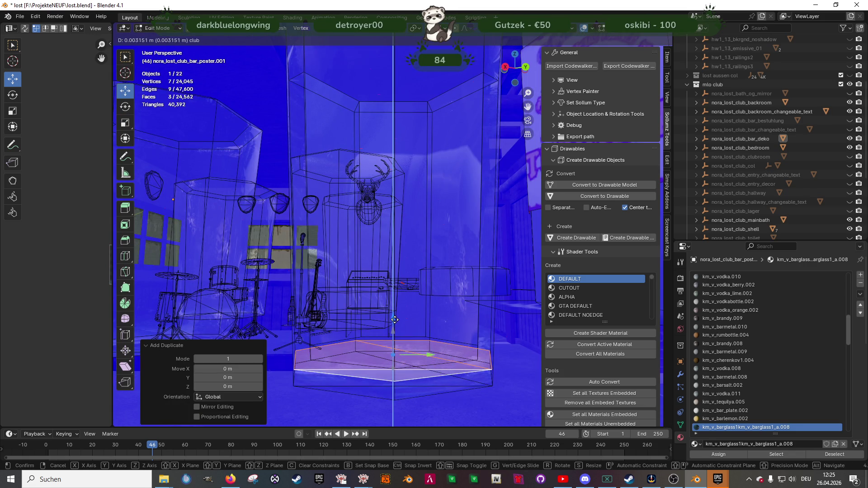
click(395, 317)
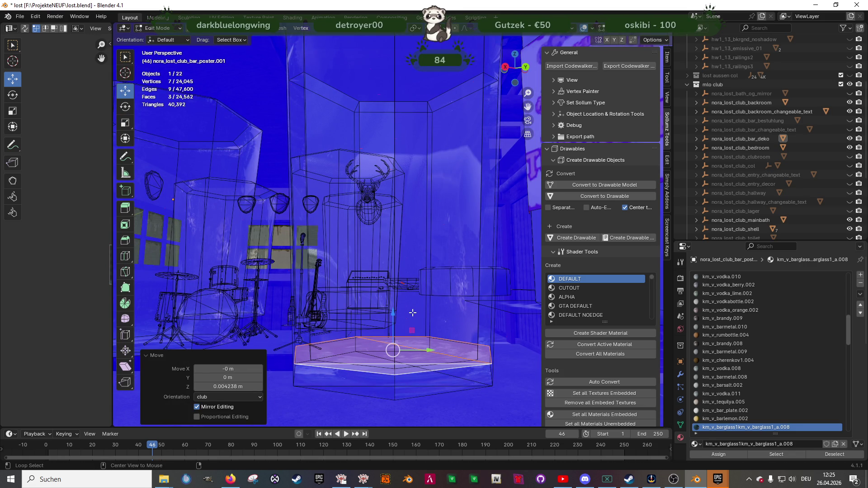
key(alt+n)
key(1)
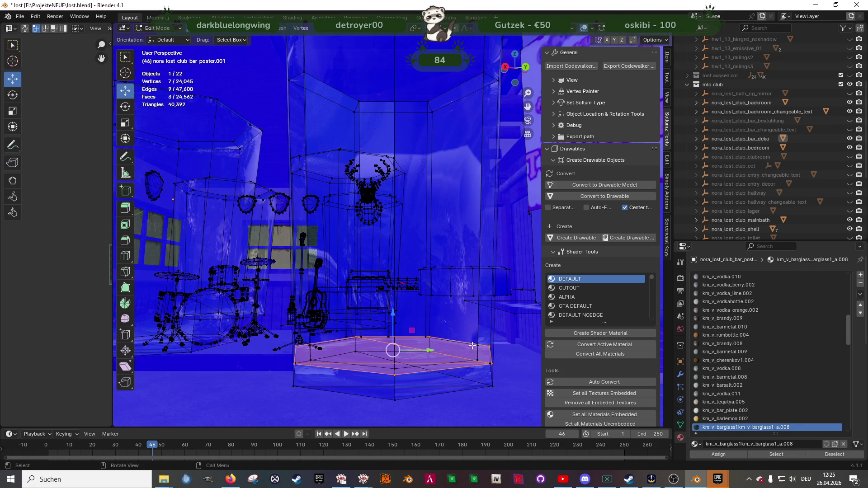
key(alt+a)
middle_drag(490, 343, 470, 371)
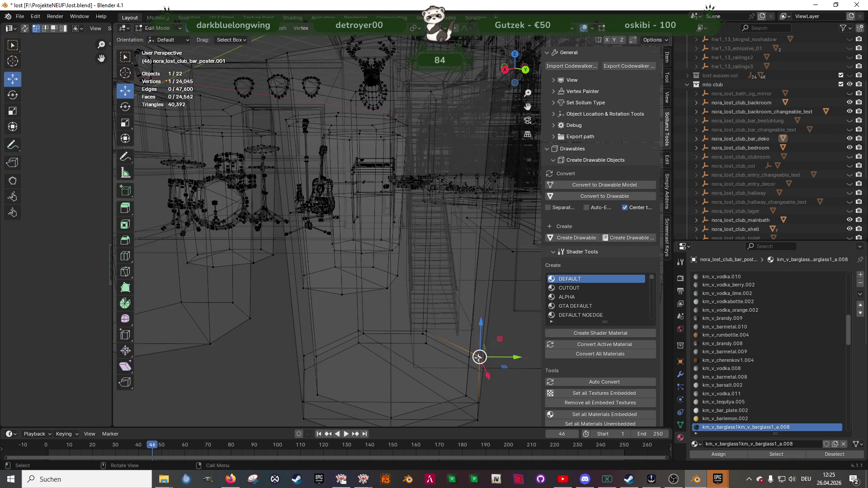
Move the stray base vertices onto their neighbours, the last shifted -0.003212 m in Y
key(KP_Decimal)
scroll(383, 326, up, 5)
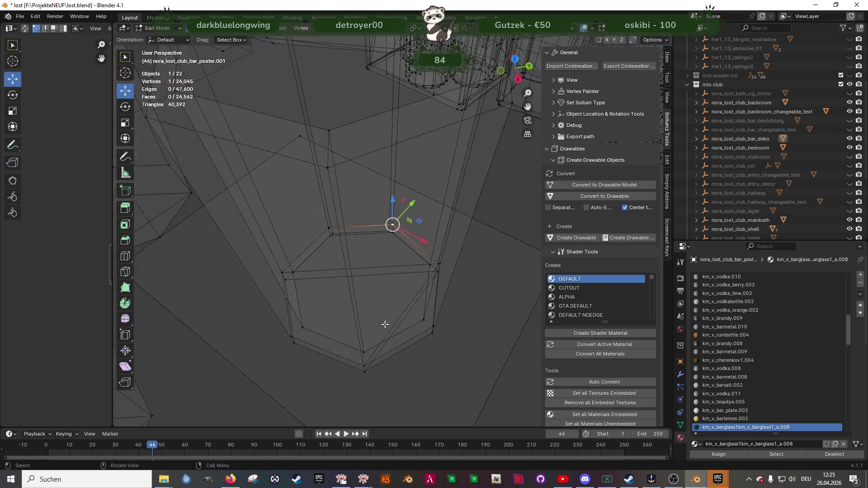
scroll(383, 325, up, 2)
drag(393, 225, 385, 238)
click(258, 233)
drag(257, 233, 265, 244)
mouse_move(265, 244)
middle_down()
mouse_move(278, 275)
mouse_move(296, 262)
middle_up()
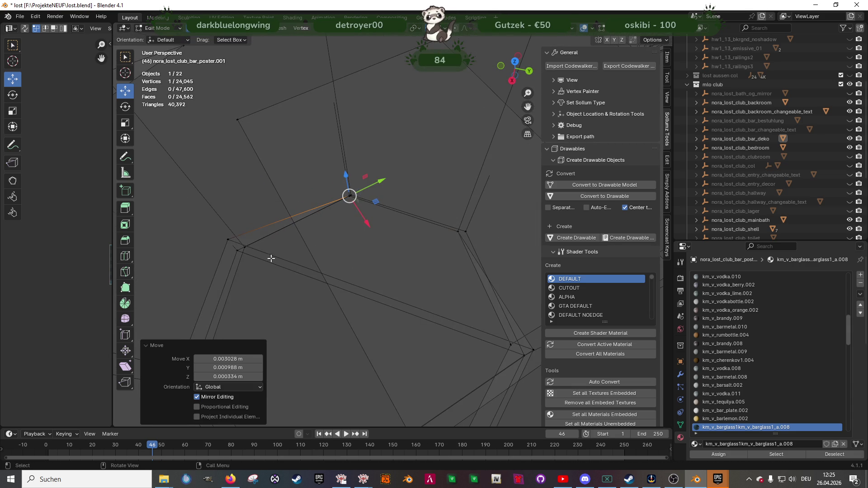
middle_drag(230, 237, 226, 240)
drag(226, 240, 242, 245)
mouse_move(242, 244)
middle_down()
mouse_move(213, 291)
mouse_move(276, 252)
mouse_move(243, 200)
middle_up()
drag(243, 199, 295, 223)
middle_drag(295, 223, 267, 194)
drag(267, 195, 278, 199)
middle_drag(278, 199, 312, 196)
drag(320, 173, 318, 172)
mouse_move(319, 172)
middle_down()
mouse_move(349, 181)
mouse_move(380, 175)
mouse_move(395, 196)
mouse_move(403, 242)
mouse_move(434, 235)
mouse_move(457, 253)
middle_up()
key(g)
click(323, 178)
Select the glass faces by material, then pick a poster face
click(403, 242)
click(765, 453)
middle_drag(533, 317, 352, 110)
click(352, 110)
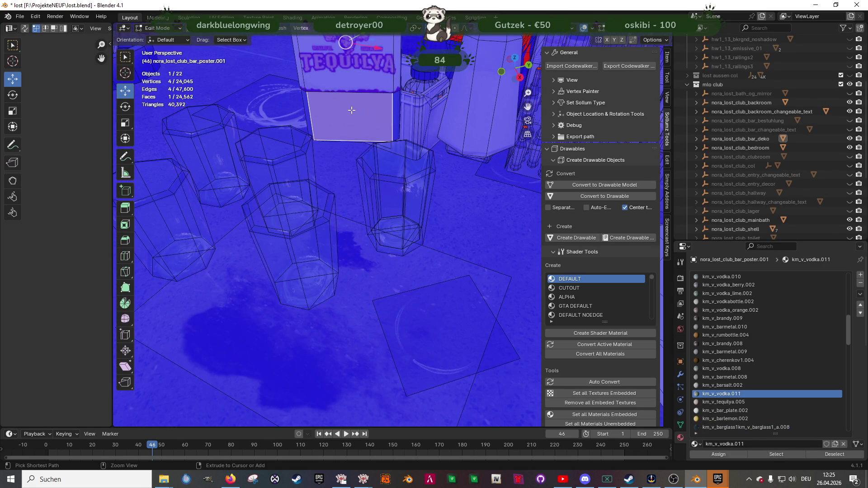
Restore the glass face selection, assign km_v_vodka.011, and switch to wireframe display
key(ctrl+z)
click(715, 454)
mouse_move(569, 375)
middle_down()
mouse_move(436, 258)
mouse_move(403, 283)
mouse_move(451, 244)
mouse_move(387, 262)
mouse_move(388, 271)
mouse_move(389, 251)
middle_up()
key(shift+z)
Duplicate the right-hand dodecahedron glass and shift the copy 0.058173 m in X
drag(351, 161, 448, 254)
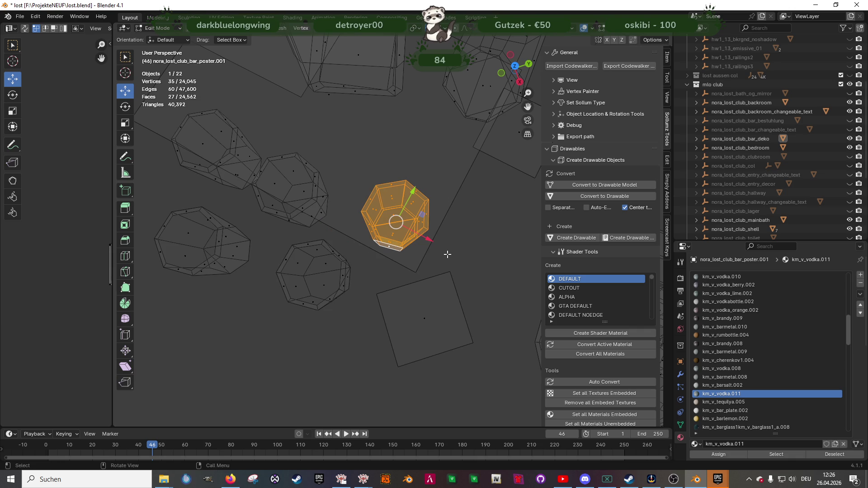
key(shift+d)
right_click(404, 224)
drag(422, 214, 495, 205)
Separate the glass into new object nora_lost_club_bar_poster.002 and view it textured
right_click(490, 229)
mouse_move(480, 371)
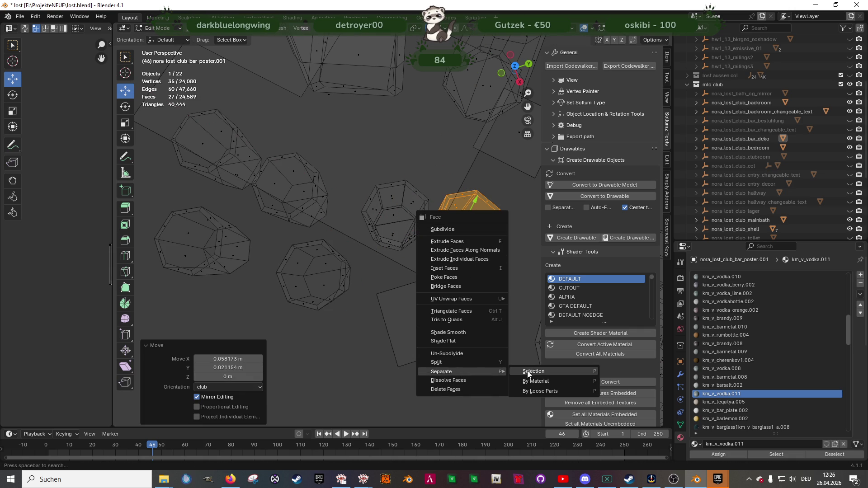
click(534, 372)
key(Tab)
click(473, 229)
key(z)
mouse_move(464, 254)
middle_down()
mouse_move(449, 213)
mouse_move(473, 186)
mouse_move(464, 216)
middle_up()
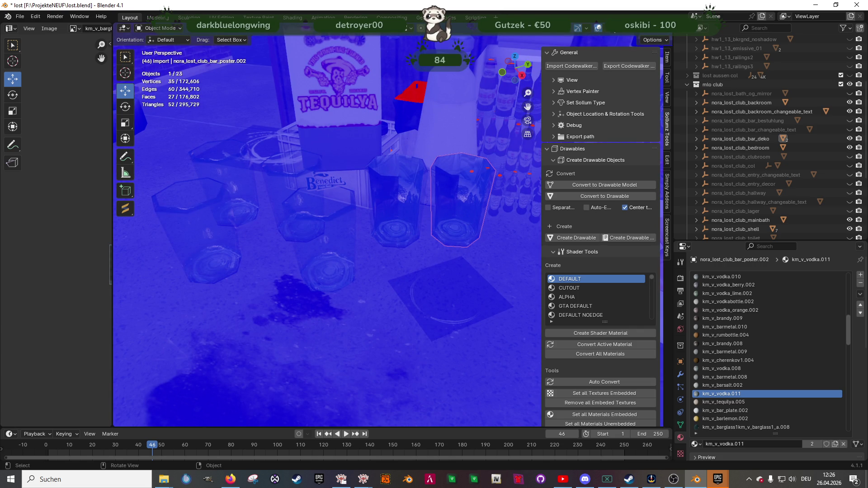
Turn off the Face Orientation overlay and edit the separated right glass mesh
click(606, 29)
click(560, 201)
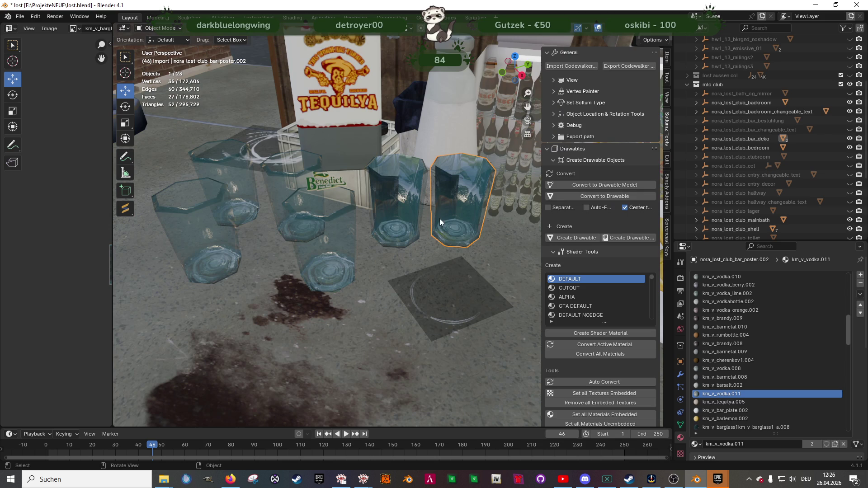
click(368, 221)
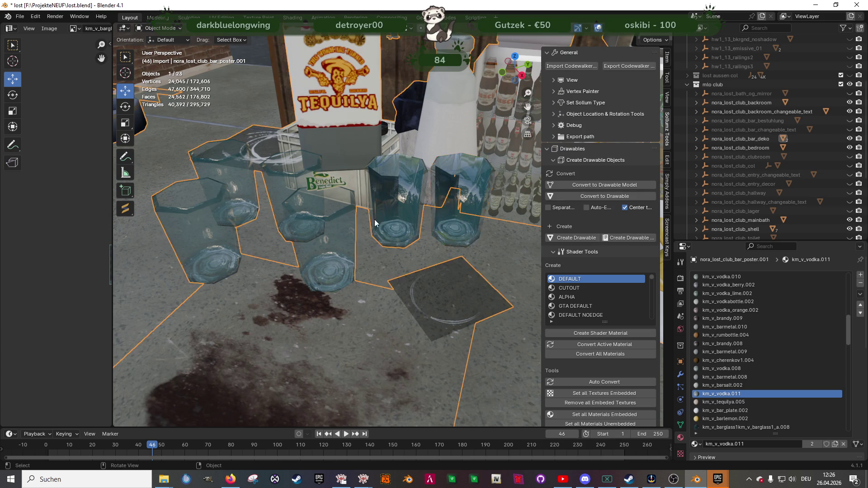
middle_drag(373, 218, 384, 261)
click(454, 209)
middle_drag(454, 209, 463, 241)
key(q)
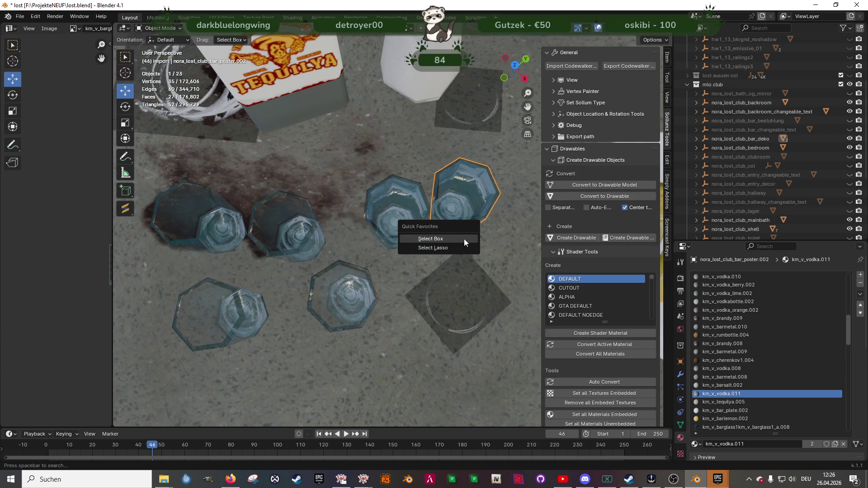
key(Escape)
key(Tab)
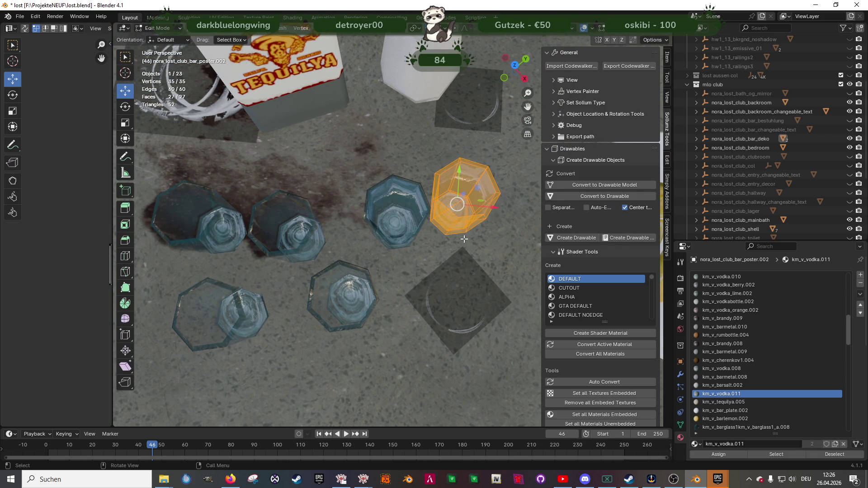
middle_drag(464, 239, 454, 174)
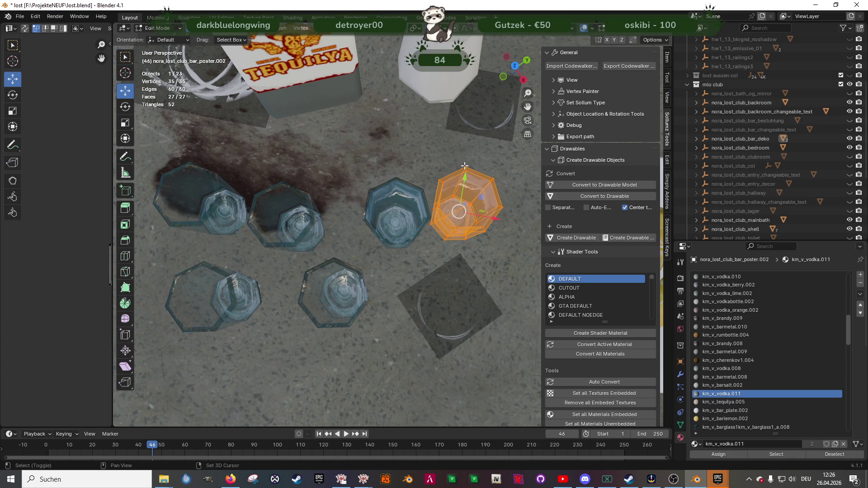
Move the glass onto the old left glass and duplicate copies over the neighbouring old glasses
mouse_move(459, 211)
mouse_down()
mouse_move(254, 168)
mouse_move(292, 221)
mouse_up()
mouse_move(292, 221)
middle_down()
mouse_move(311, 216)
mouse_move(339, 276)
middle_up()
key(shift+d)
key(Escape)
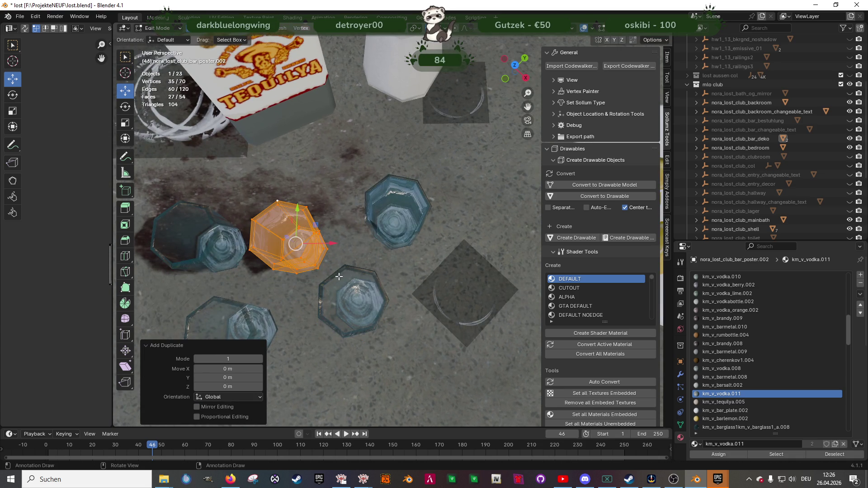
drag(290, 229, 347, 295)
middle_drag(346, 294, 285, 231)
key(shift+d)
click(122, 167)
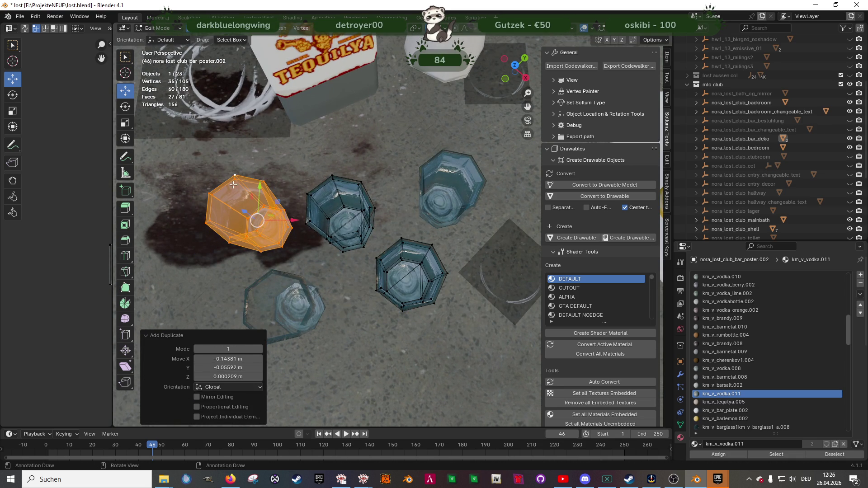
middle_drag(122, 167, 321, 229)
key(shift+d)
click(337, 299)
mouse_move(337, 298)
middle_down()
mouse_move(420, 271)
mouse_move(341, 184)
mouse_move(377, 207)
mouse_move(358, 212)
mouse_move(242, 153)
middle_up()
scroll(420, 272, down, 5)
Snap the last glass copy onto an old glass's vertex, then delete the surplus copy
key(shift+d)
click(371, 213)
scroll(237, 146, down, 5)
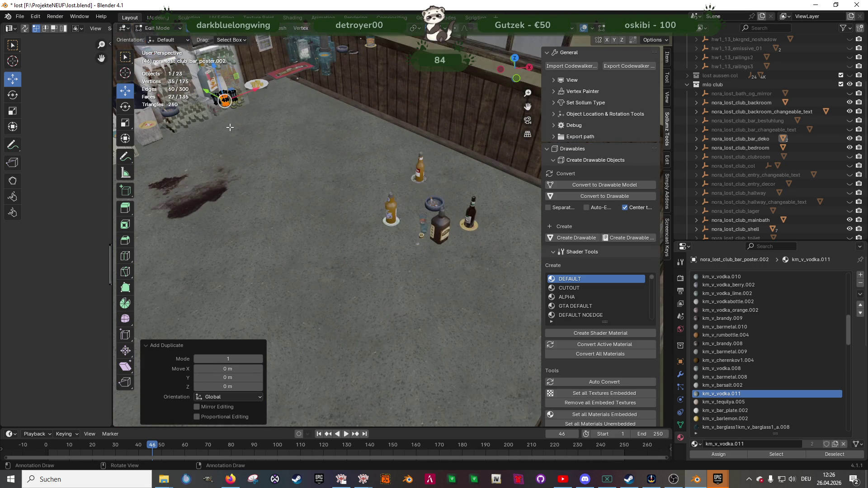
key(g)
click(424, 215)
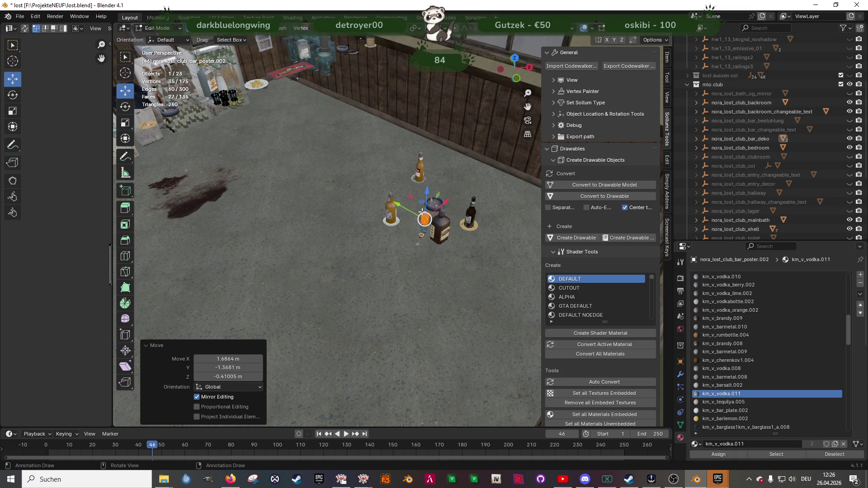
scroll(362, 221, up, 8)
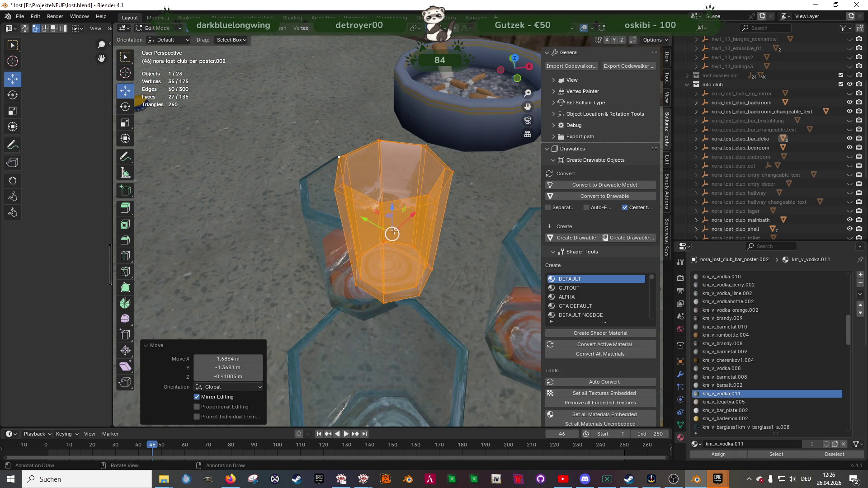
key(g)
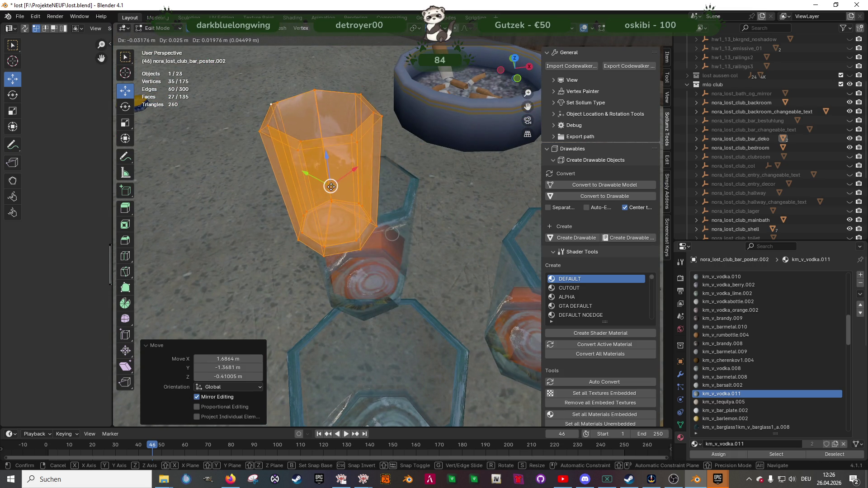
key(ctrl)
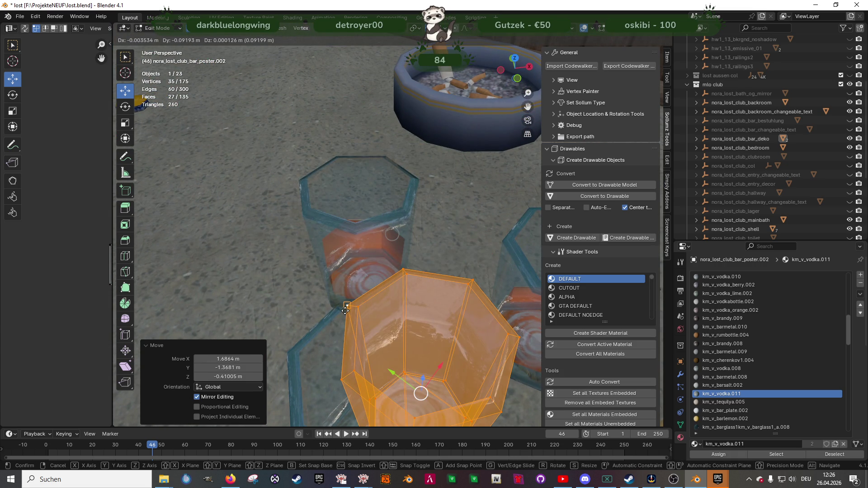
click(343, 311)
mouse_move(344, 311)
middle_down()
mouse_move(414, 248)
mouse_move(368, 238)
mouse_move(337, 276)
mouse_move(346, 242)
mouse_move(317, 180)
middle_up()
key(x)
click(380, 222)
key(Tab)
In nora_lost_club_bar_poster.001, box-select the four old bar glasses in wireframe and remove them
mouse_move(308, 101)
middle_down()
mouse_move(377, 140)
mouse_move(428, 186)
middle_up()
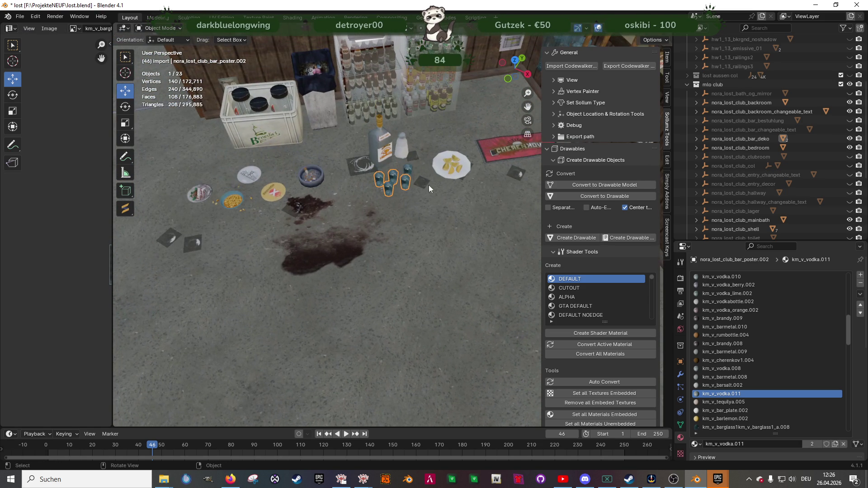
click(408, 170)
key(Tab)
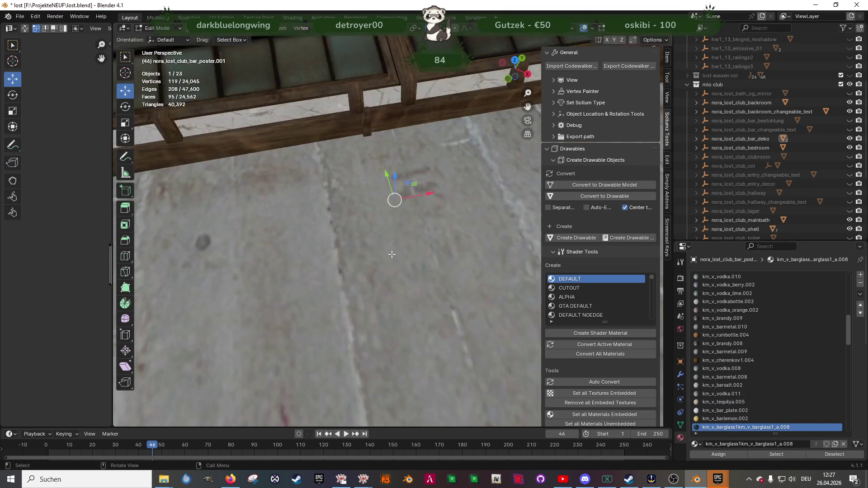
mouse_move(393, 195)
middle_down()
mouse_move(363, 173)
mouse_move(399, 186)
mouse_move(320, 194)
mouse_move(389, 280)
middle_up()
key(KP_Decimal)
key(shift+z)
middle_drag(384, 178, 480, 281)
key(p)
click(446, 262)
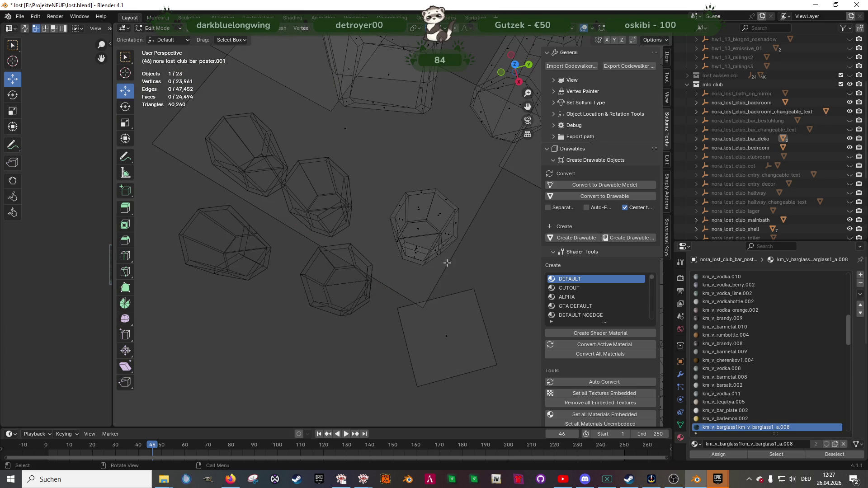
key(Tab)
click(336, 200)
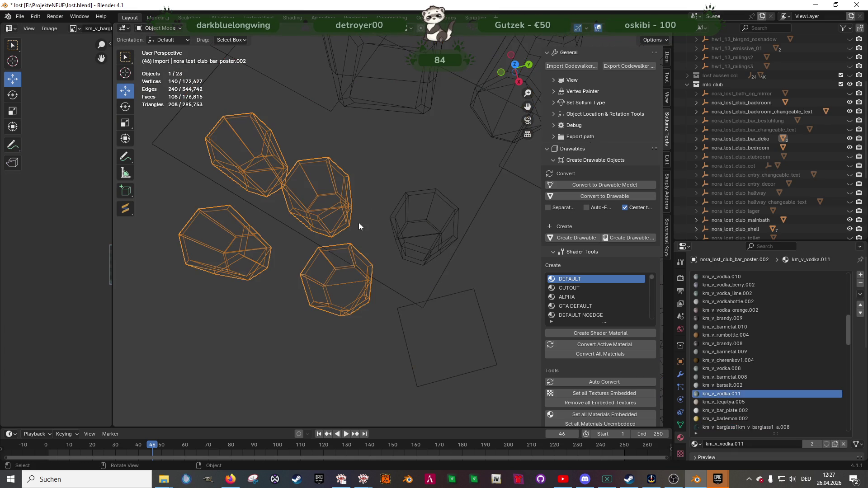
Join the new glasses and the bar poster object into one with Ctrl+J
shift+click(396, 230)
right_click(344, 187)
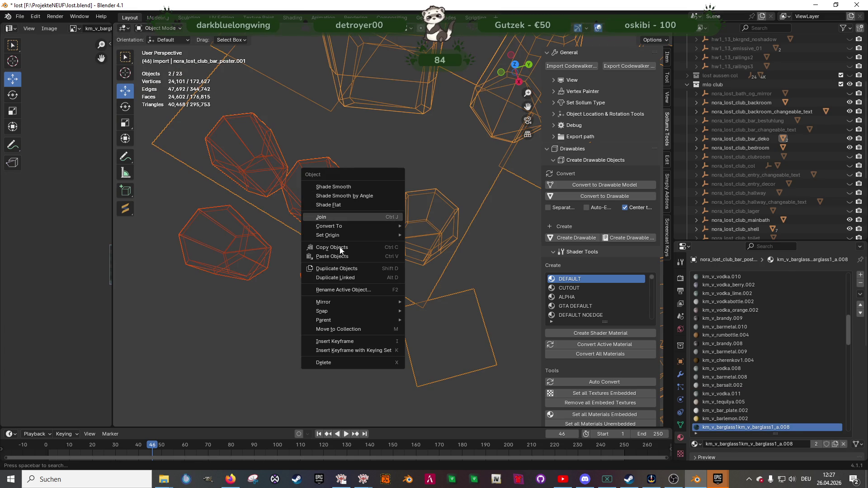
key(ctrl+j)
scroll(332, 239, up, 5)
key(shift+z)
mouse_move(362, 224)
middle_down()
mouse_move(415, 210)
mouse_move(407, 202)
mouse_move(440, 307)
mouse_move(354, 194)
middle_up()
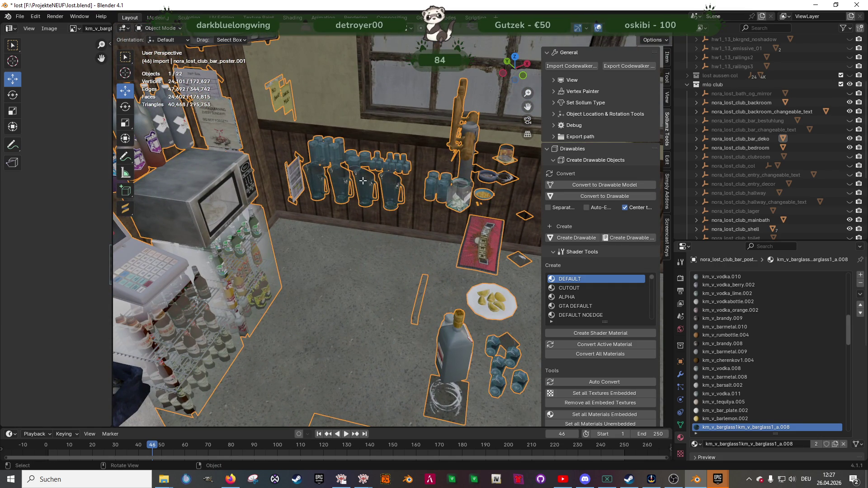
Select the four pitchers by their material and recalculate their normals to point outside
key(Tab)
click(389, 208)
key(KP_Decimal)
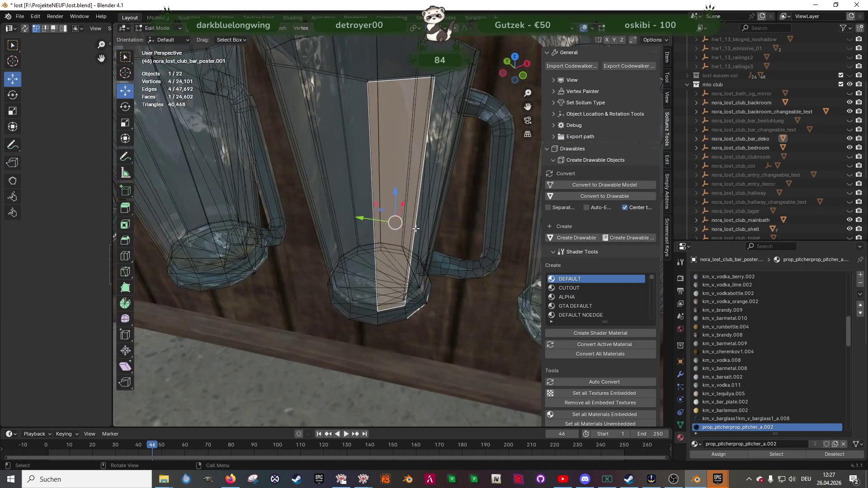
click(777, 454)
key(KP_Decimal)
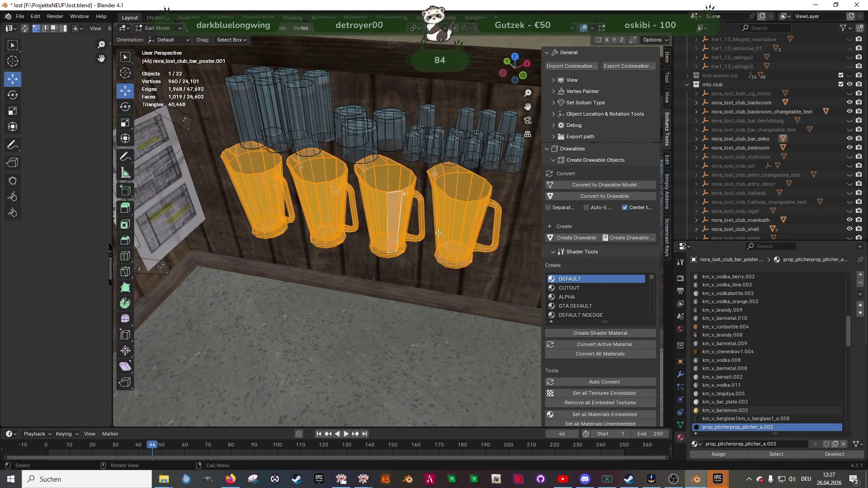
scroll(409, 248, down, 2)
middle_drag(409, 248, 378, 253)
key(alt+n)
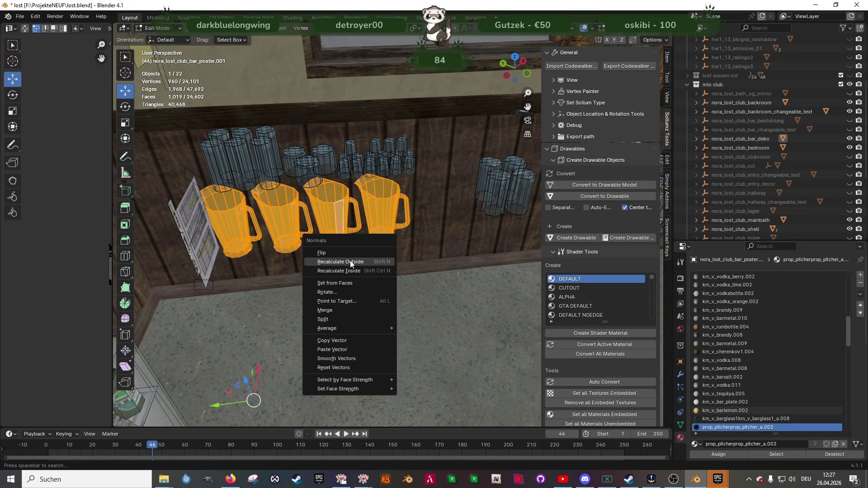
click(351, 262)
middle_drag(352, 251, 356, 232)
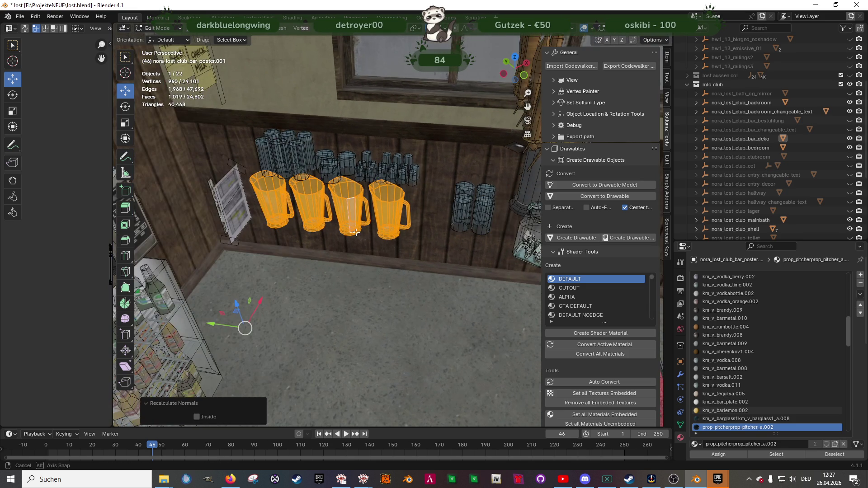
click(243, 220)
key(ctrl+z)
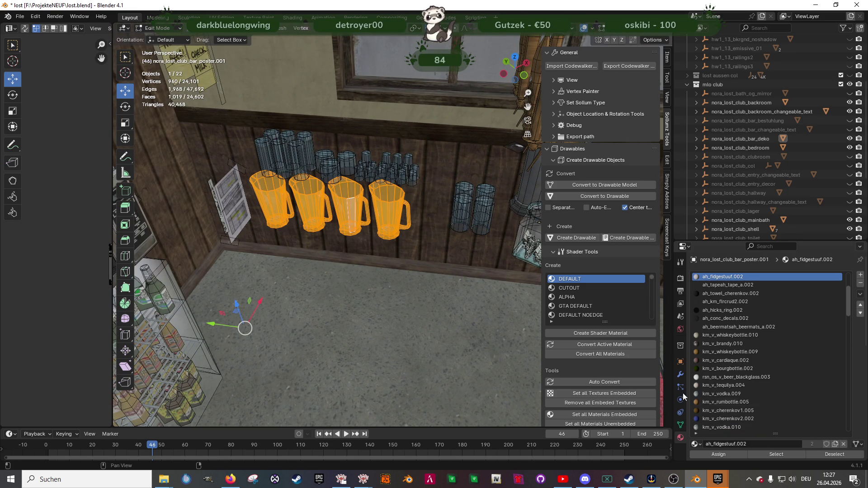
Re-enable the Face Orientation overlay to check the pitchers' face colours
click(594, 29)
click(546, 213)
scroll(312, 209, up, 3)
middle_drag(341, 204, 337, 180)
Select the bar glass faces by material and assign them the active material
key(a)
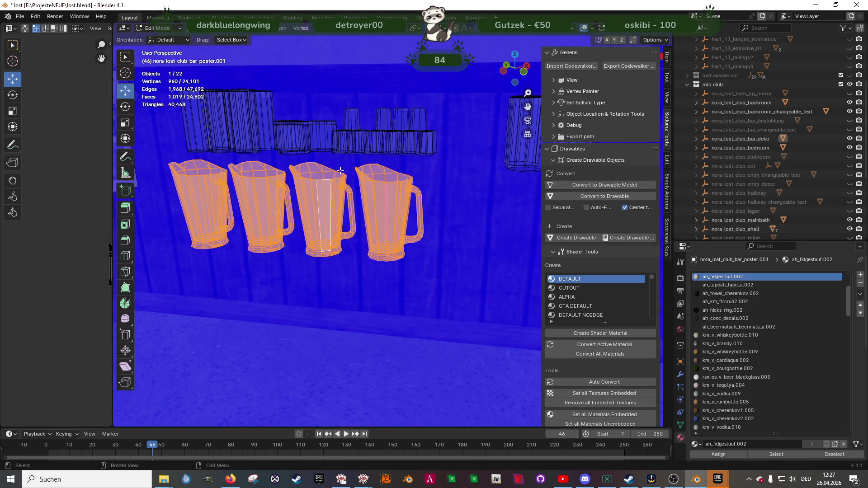
click(344, 137)
click(779, 455)
shift+middle_drag(292, 142, 327, 189)
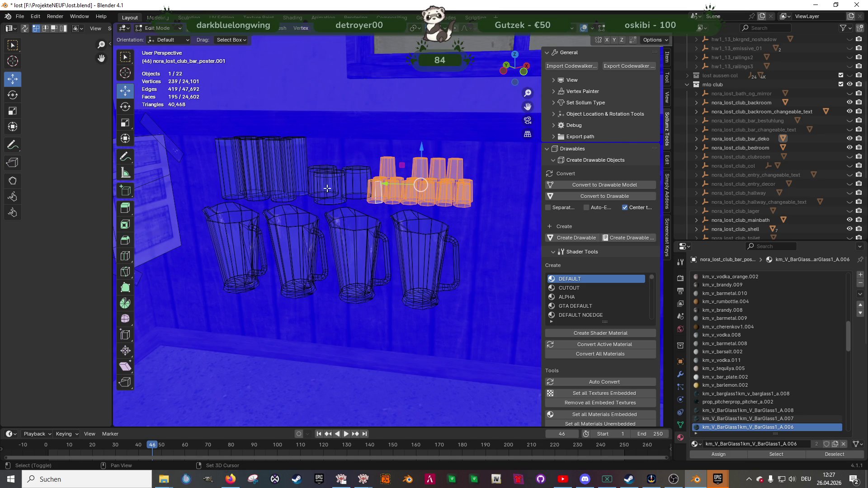
click(168, 237)
key(ctrl+z)
click(734, 453)
middle_drag(389, 217, 398, 241)
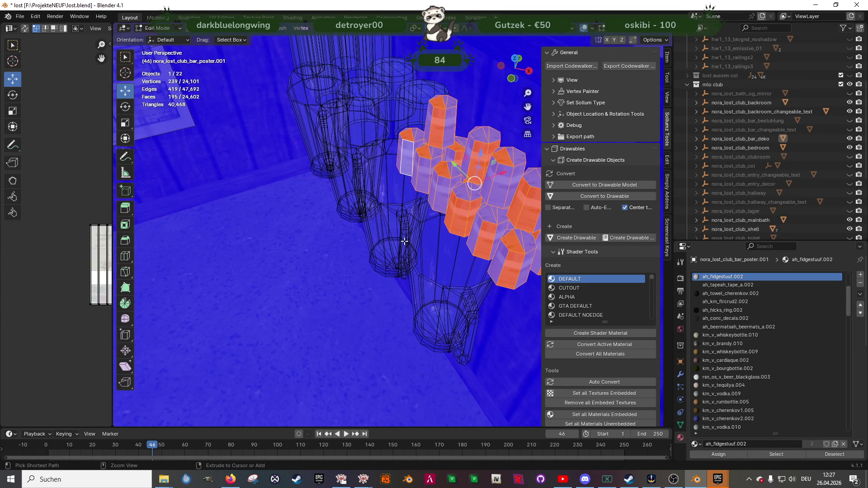
key(ctrl+z)
Recalculate the selected glass normals to face outside
key(alt+n)
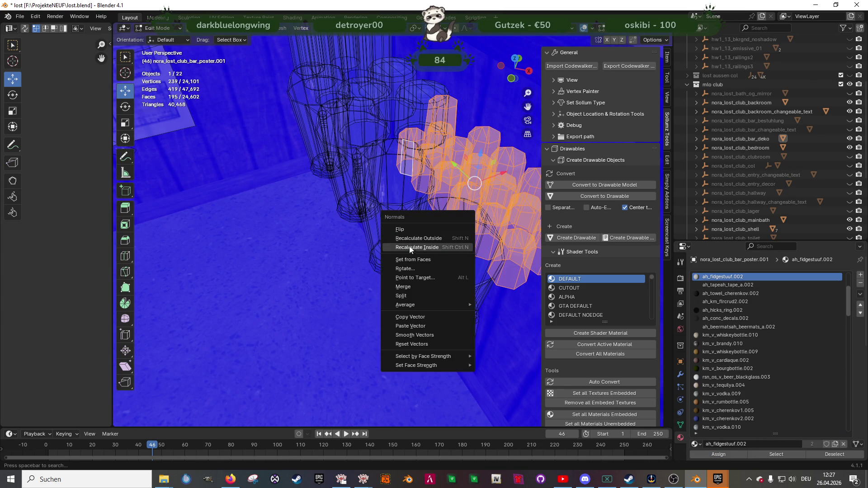
click(414, 237)
click(175, 126)
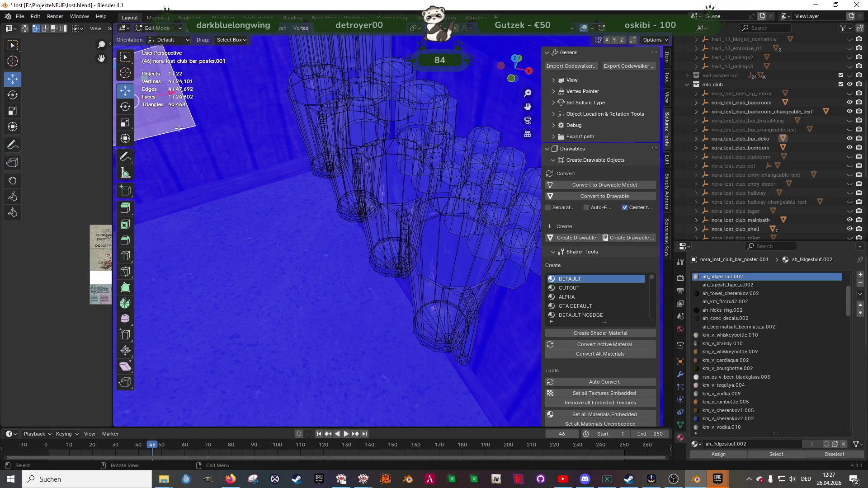
key(ctrl+z)
middle_drag(498, 344, 503, 241)
mouse_move(444, 240)
middle_down()
mouse_move(498, 353)
mouse_move(369, 226)
middle_up()
Select both glass materials' faces and recalculate those glasses' normals outward
click(297, 168)
click(796, 456)
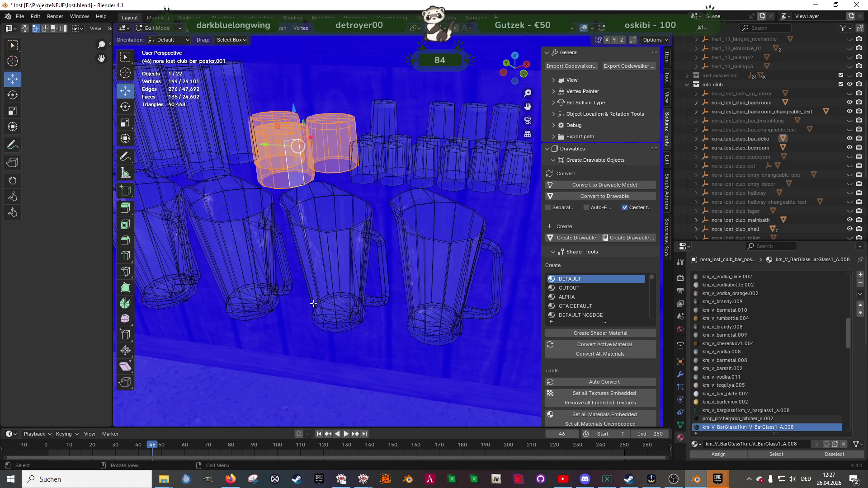
shift+click(221, 162)
click(786, 453)
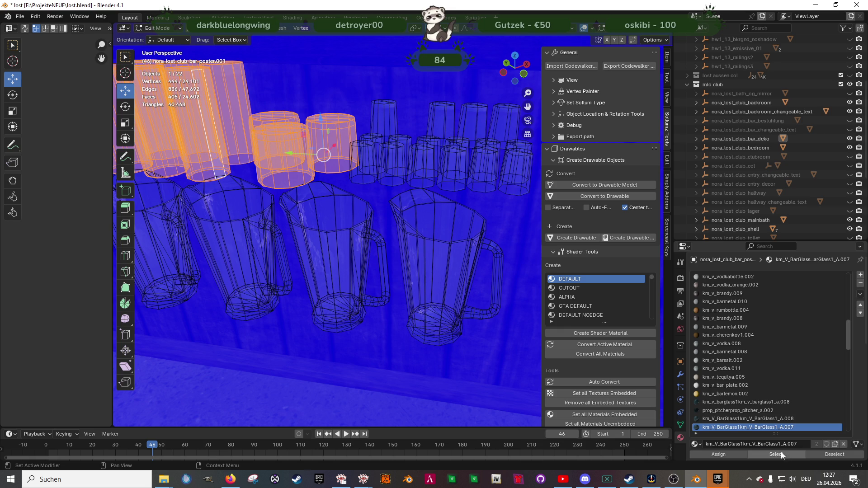
key(alt+n)
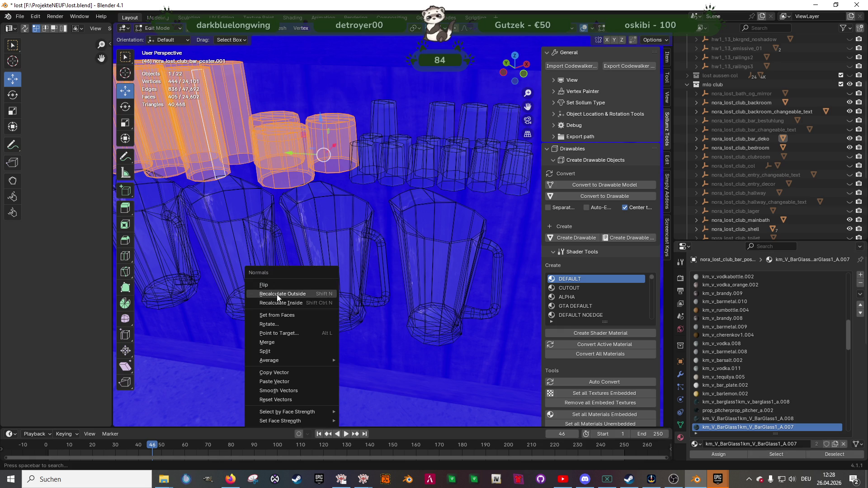
click(276, 293)
mouse_move(299, 208)
middle_down()
mouse_move(324, 248)
mouse_move(311, 252)
mouse_move(335, 271)
mouse_move(316, 247)
mouse_move(287, 233)
middle_up()
Assign ah_fidgestuuf.002 to the selected glasses and leave edit mode
click(280, 217)
key(ctrl+z)
click(736, 452)
mouse_move(415, 310)
middle_down()
mouse_move(400, 368)
mouse_move(416, 324)
mouse_move(427, 320)
mouse_move(392, 287)
mouse_move(370, 291)
mouse_move(386, 270)
mouse_move(288, 287)
mouse_move(368, 252)
middle_up()
key(Tab)
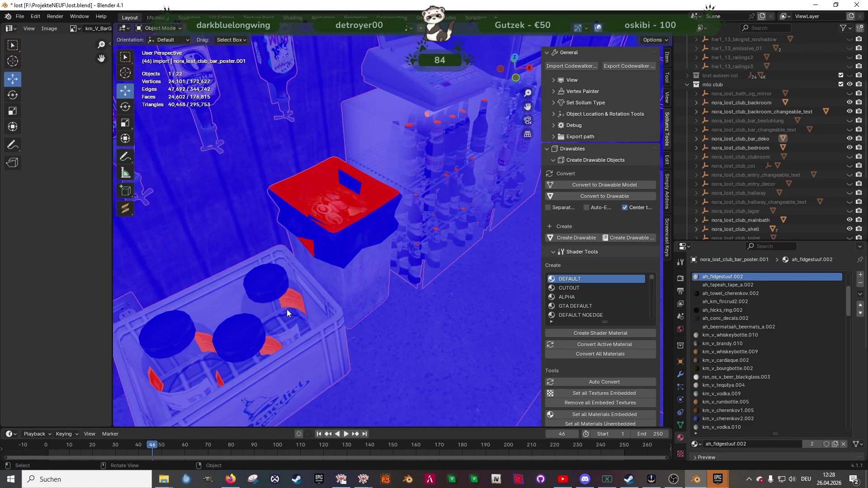
In the props mesh, select all crate bottle label faces by their material
key(Tab)
click(290, 309)
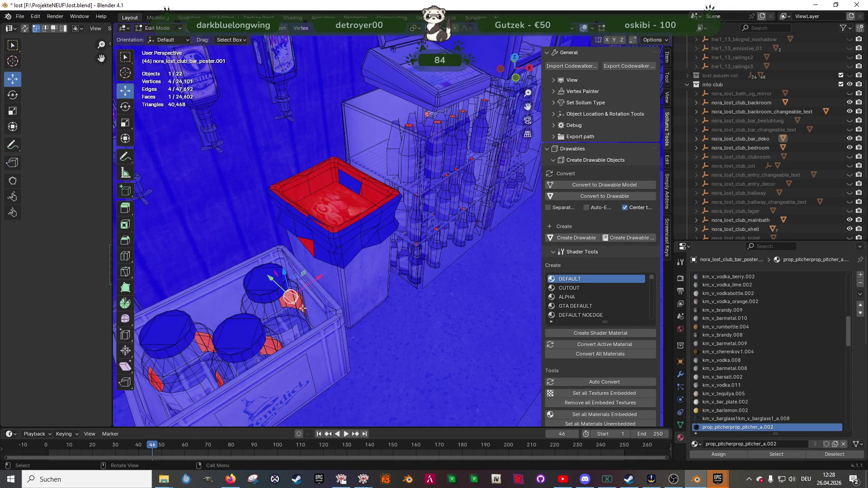
key(KP_Decimal)
mouse_move(302, 309)
middle_down()
mouse_move(261, 114)
mouse_move(434, 316)
mouse_move(359, 285)
middle_up()
click(357, 290)
click(785, 456)
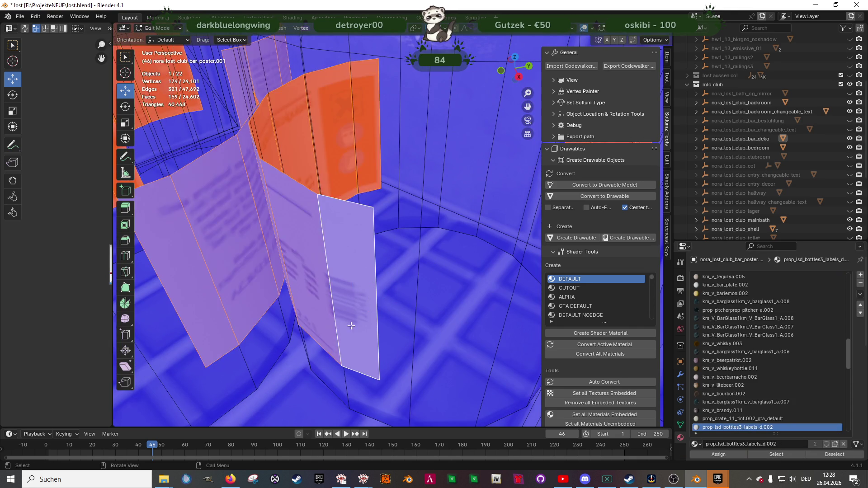
key(KP_Decimal)
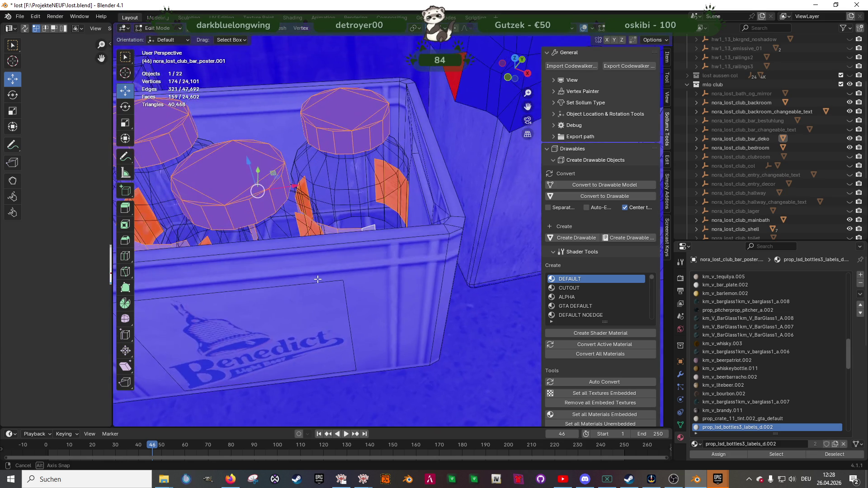
Deselect the bottle caps, duplicate the labels in place and flip the duplicates' normals
key(shift+z)
middle_drag(316, 355, 267, 217)
drag(223, 120, 438, 174)
middle_drag(438, 175, 389, 252)
key(shift+d)
right_click(388, 252)
key(alt+n)
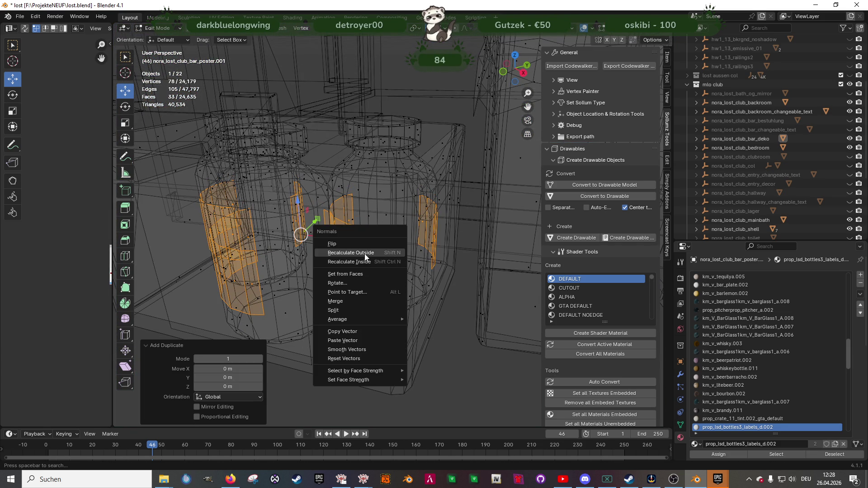
click(345, 244)
mouse_move(346, 243)
middle_down()
mouse_move(406, 262)
mouse_move(364, 317)
mouse_move(402, 264)
mouse_move(383, 297)
middle_up()
key(shift+z)
Select the prop_bin_10a bin faces, recalculate their normals outside, then flip them
scroll(387, 202, up, 5)
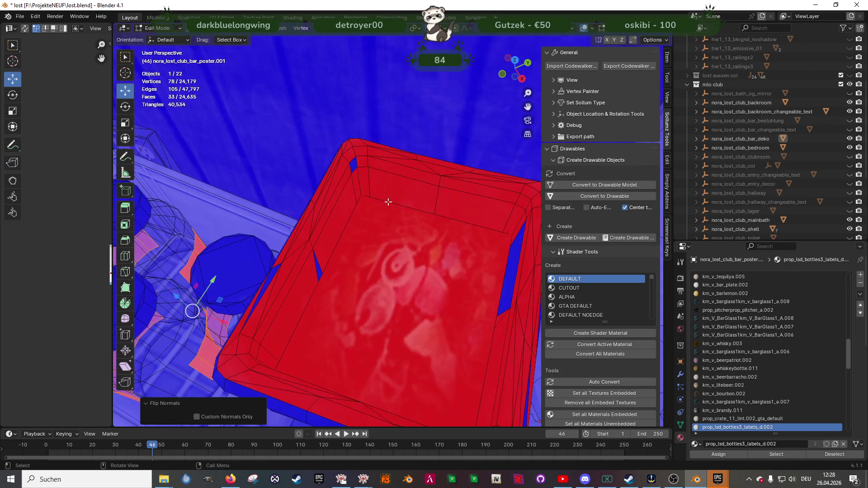
click(394, 191)
click(768, 454)
scroll(421, 226, down, 5)
middle_drag(421, 227, 449, 224)
mouse_move(456, 225)
middle_down()
mouse_move(451, 233)
mouse_move(423, 196)
mouse_move(369, 168)
mouse_move(372, 255)
mouse_move(463, 252)
mouse_move(444, 234)
mouse_move(424, 271)
mouse_move(391, 227)
middle_up()
key(alt+n)
click(417, 235)
key(alt+n)
click(364, 247)
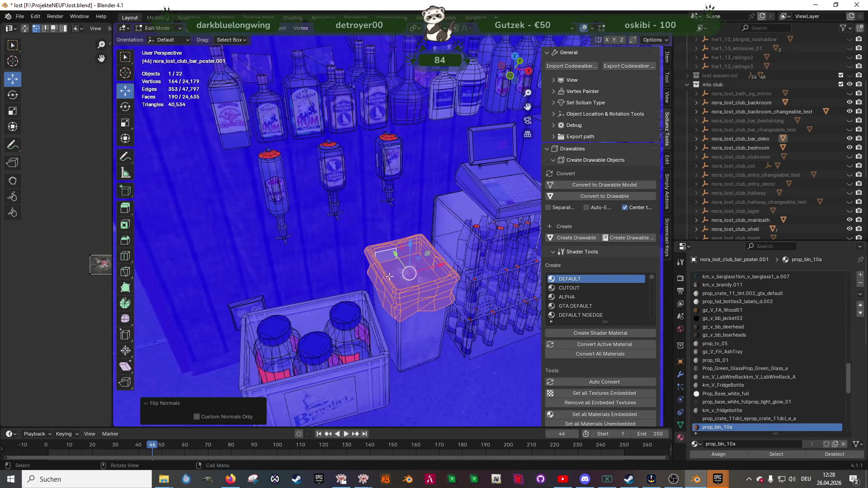
Recalculate the km_v_barmetal.009 and km_v_barmetal.010 pourer faces' normals outside
scroll(391, 227, up, 5)
click(395, 154)
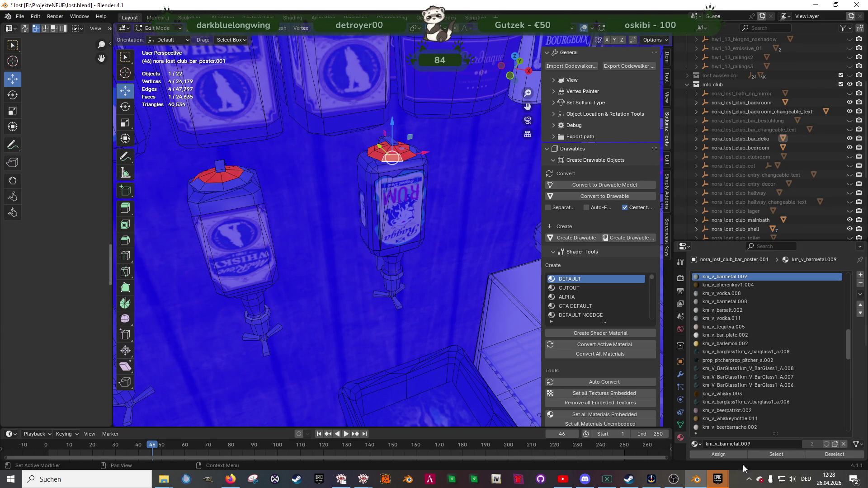
click(775, 455)
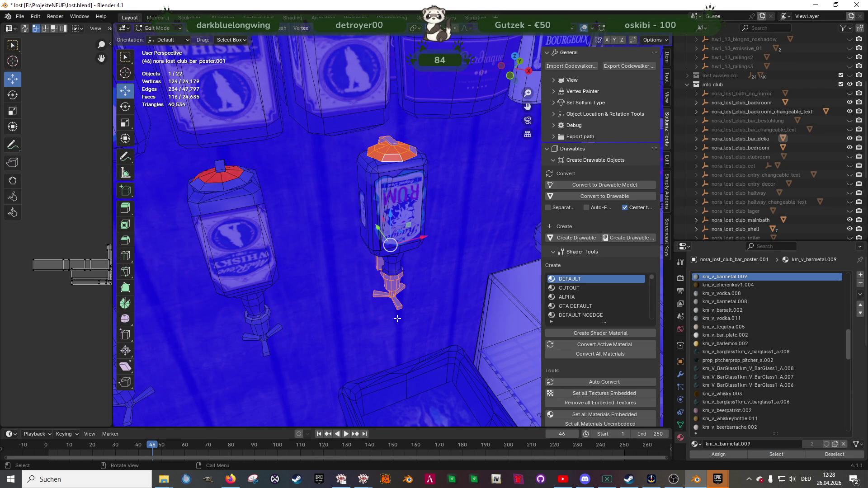
key(alt+n)
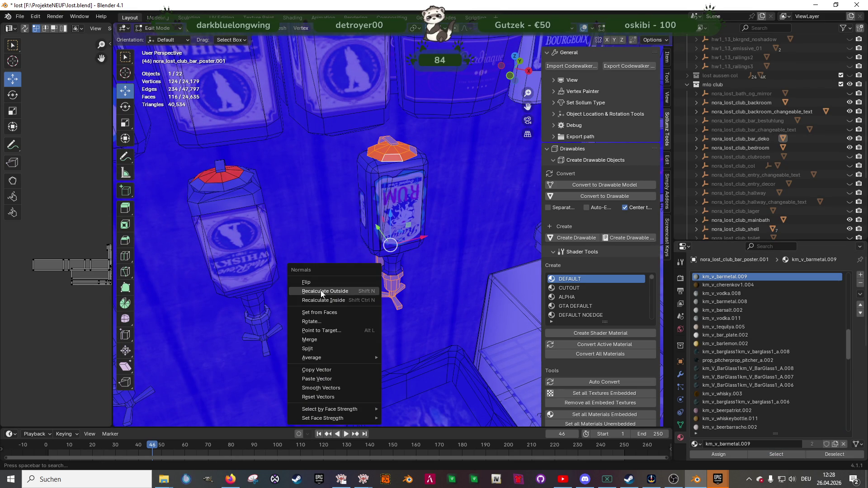
click(321, 291)
mouse_move(320, 291)
middle_down()
mouse_move(345, 314)
mouse_move(500, 287)
mouse_move(467, 261)
middle_up()
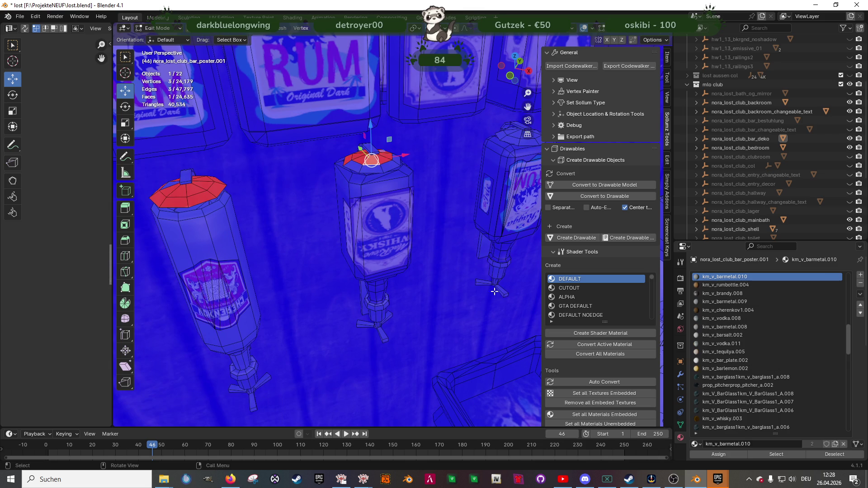
click(777, 455)
key(alt+n)
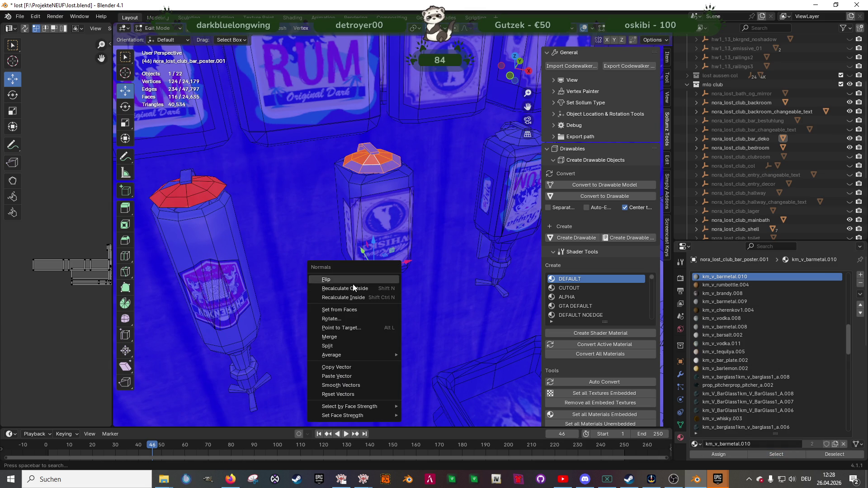
click(340, 287)
Recalculate the km_v_barmetal.008 pourer faces' normals outside on the next wall bottle
middle_drag(340, 287, 377, 185)
click(376, 186)
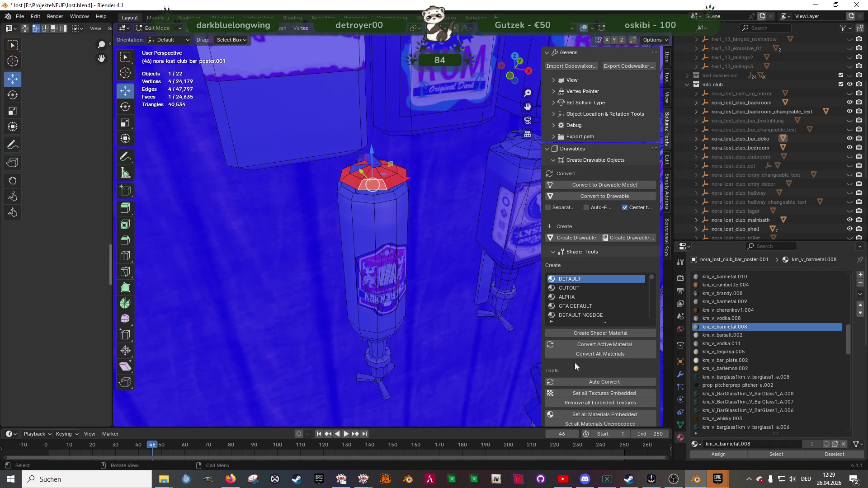
click(778, 450)
key(alt+n)
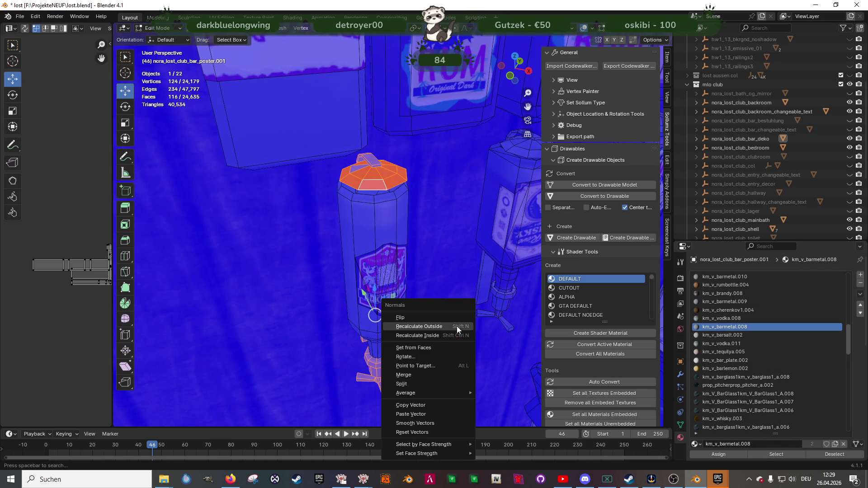
click(420, 327)
Return to Object Mode and check the wall, crate, bar counter and floor
mouse_move(444, 332)
middle_down()
mouse_move(405, 310)
mouse_move(397, 267)
mouse_move(383, 265)
middle_up()
scroll(397, 316, down, 2)
key(Tab)
middle_drag(425, 289, 429, 301)
mouse_move(356, 286)
middle_down()
mouse_move(387, 308)
mouse_move(430, 308)
mouse_move(384, 290)
mouse_move(404, 297)
mouse_move(371, 316)
mouse_move(399, 327)
mouse_move(281, 306)
mouse_move(325, 316)
middle_up()
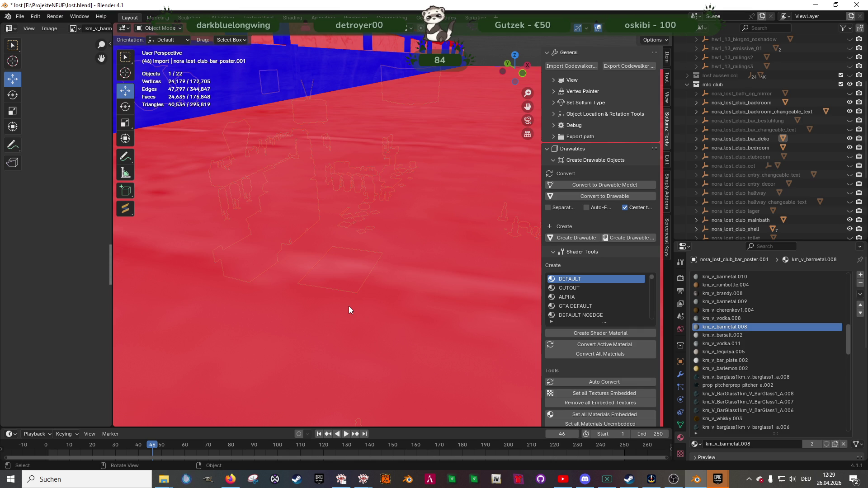
Hide the club shell building and both werkstatt items in the Outliner
mouse_move(350, 294)
middle_down()
mouse_move(349, 247)
mouse_move(371, 260)
mouse_move(345, 278)
mouse_move(304, 272)
middle_up()
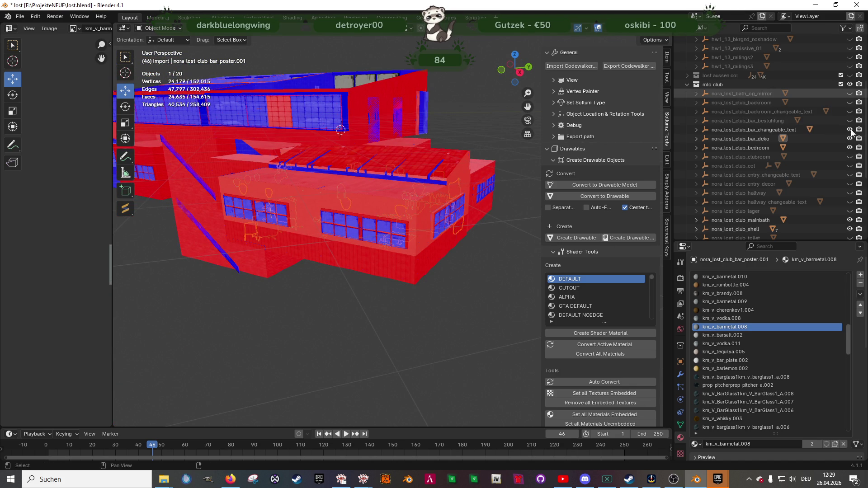
click(849, 229)
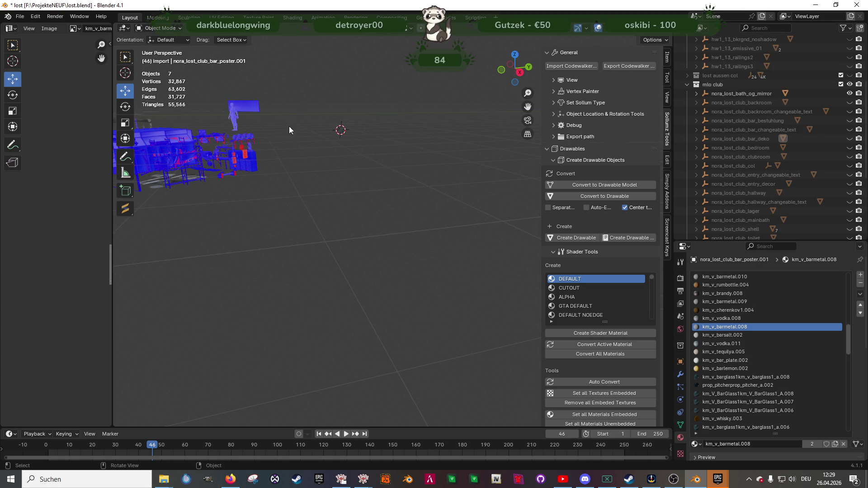
mouse_move(310, 180)
shift+middle_down()
mouse_move(377, 209)
mouse_move(418, 245)
shift+middle_up()
scroll(785, 207, down, 5)
click(849, 221)
click(849, 230)
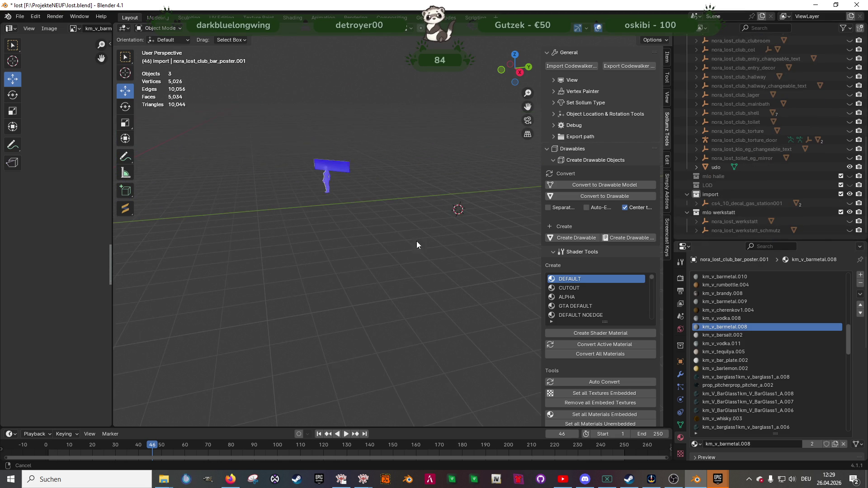
Hide the mirror plane and show the nora_lost_club_backroom furniture
click(335, 170)
key(KP_Decimal)
scroll(333, 170, down, 3)
mouse_move(333, 171)
middle_down()
mouse_move(349, 229)
mouse_move(404, 222)
middle_up()
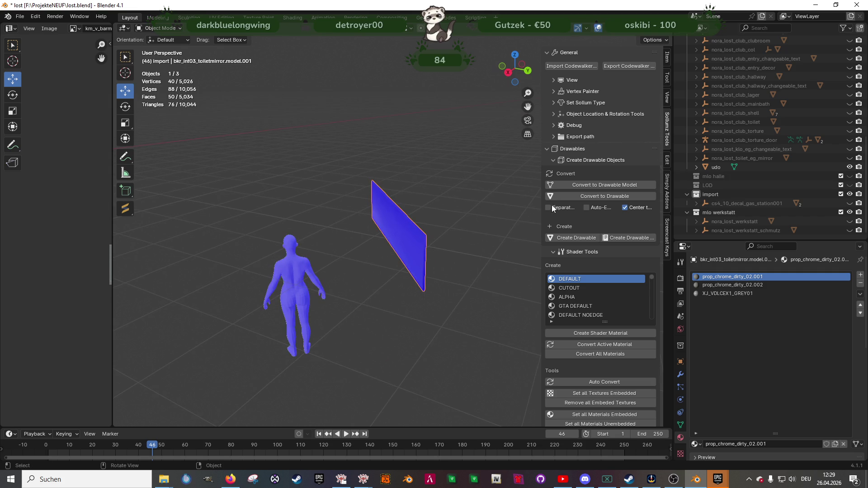
scroll(761, 116, up, 5)
click(850, 121)
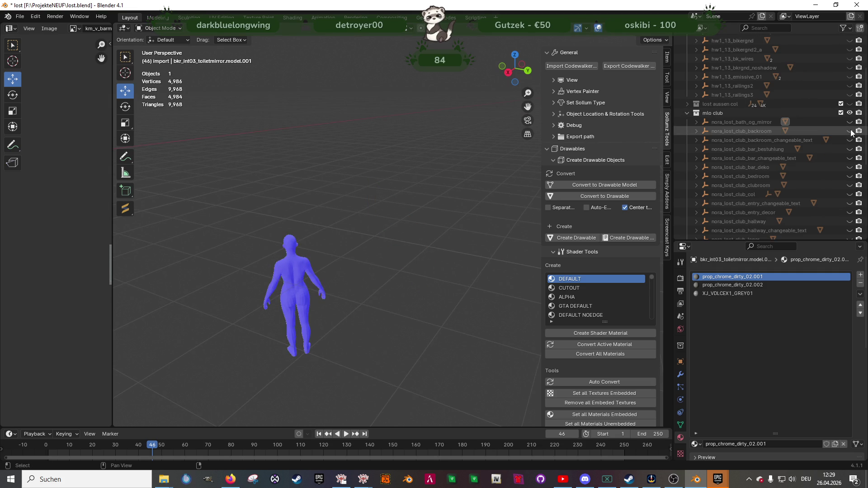
click(850, 131)
Edit the ashtray on the table and select all its AshTray material faces
scroll(389, 313, down, 2)
mouse_move(390, 313)
shift+middle_down()
mouse_move(375, 151)
mouse_move(374, 247)
mouse_move(317, 241)
mouse_move(301, 229)
mouse_move(384, 238)
mouse_move(461, 291)
mouse_move(332, 265)
shift+middle_up()
scroll(384, 227, up, 5)
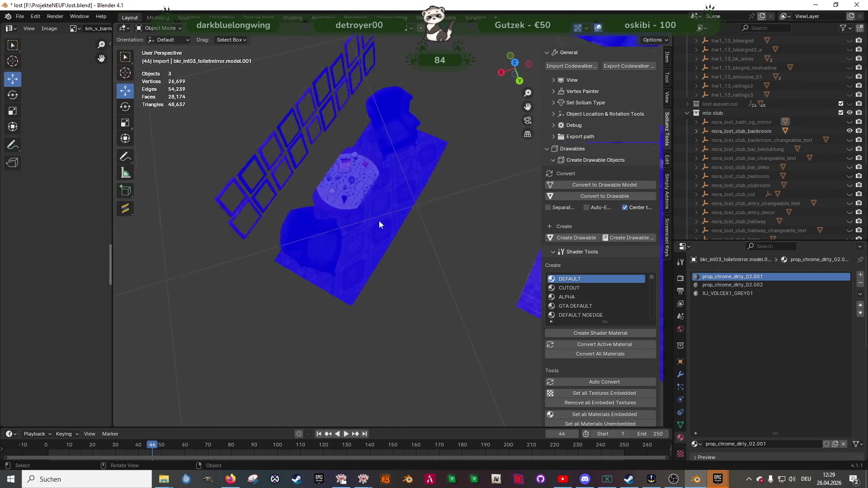
scroll(317, 164, down, 2)
mouse_move(380, 246)
shift+middle_down()
mouse_move(408, 273)
mouse_move(355, 262)
mouse_move(345, 230)
mouse_move(395, 271)
shift+middle_up()
scroll(385, 280, up, 5)
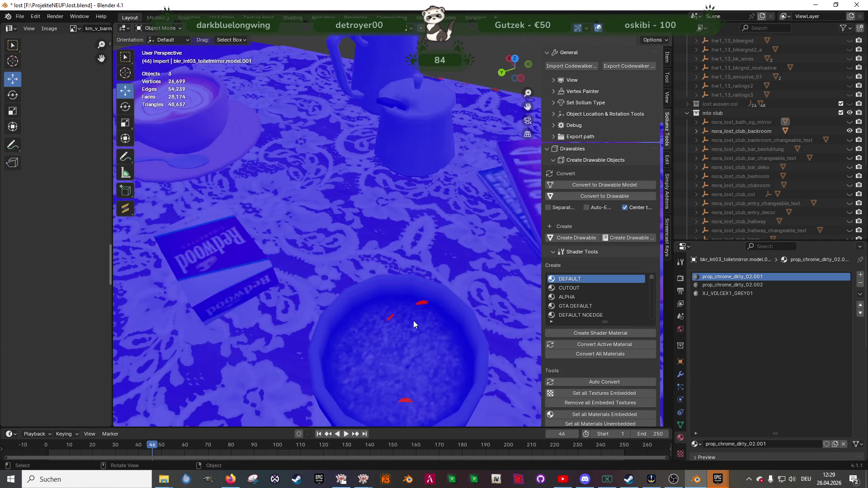
click(414, 321)
key(Tab)
click(420, 304)
click(774, 454)
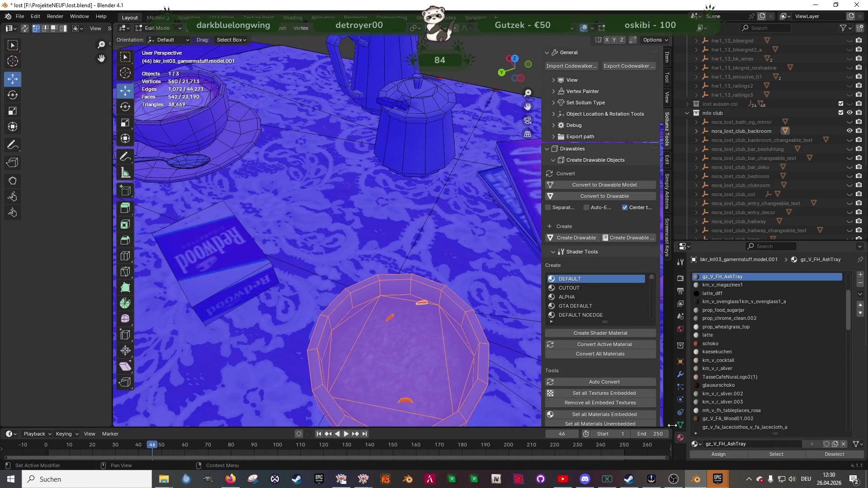
Delete the ashtray's stray inner vertices and return to Object Mode
scroll(392, 292, down, 2)
mouse_move(392, 280)
middle_down()
mouse_move(393, 292)
mouse_move(331, 307)
middle_up()
key(shift+z)
drag(356, 329, 382, 317)
mouse_move(381, 317)
middle_down()
mouse_move(375, 343)
mouse_move(331, 349)
middle_up()
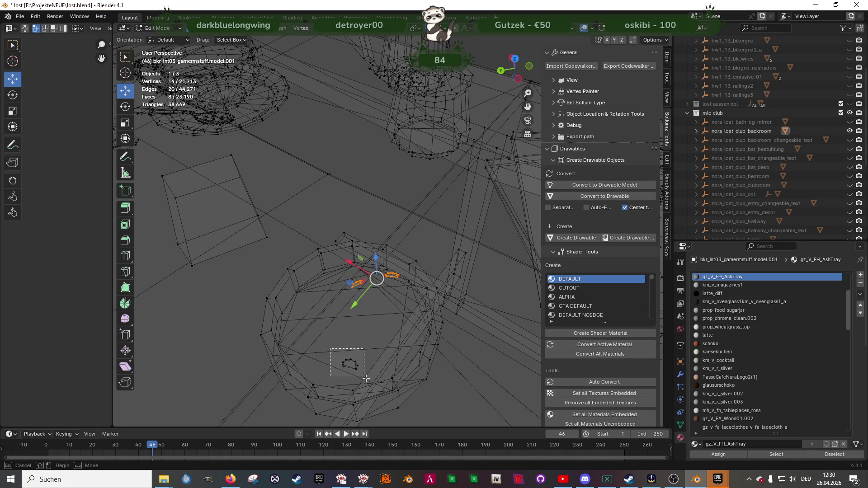
key(x)
click(370, 350)
key(shift+z)
key(Tab)
Recalculate the km_V_BarStraws faces' normals to point outside
scroll(369, 317, down, 6)
mouse_move(364, 298)
middle_down()
mouse_move(409, 283)
mouse_move(377, 272)
mouse_move(410, 274)
mouse_move(380, 292)
mouse_move(312, 283)
mouse_move(363, 328)
mouse_move(367, 265)
middle_up()
scroll(410, 274, down, 8)
scroll(380, 292, up, 6)
scroll(284, 280, up, 6)
key(Tab)
click(367, 262)
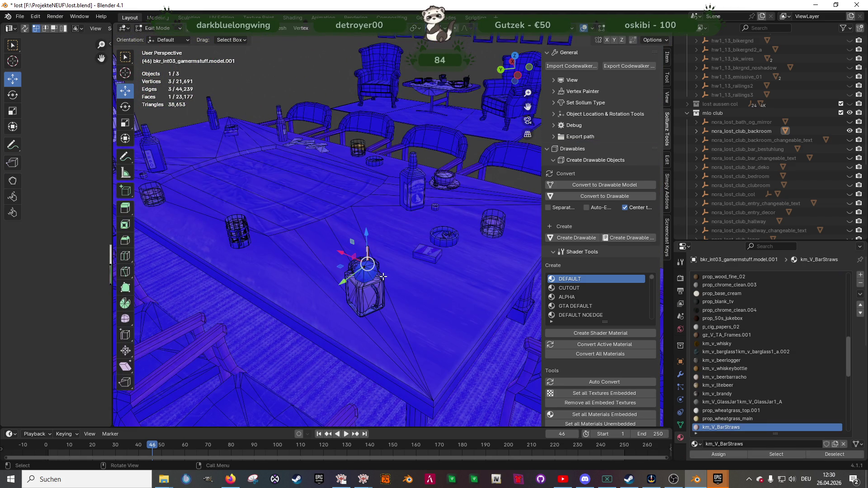
key(KP_Decimal)
middle_drag(383, 276, 498, 316)
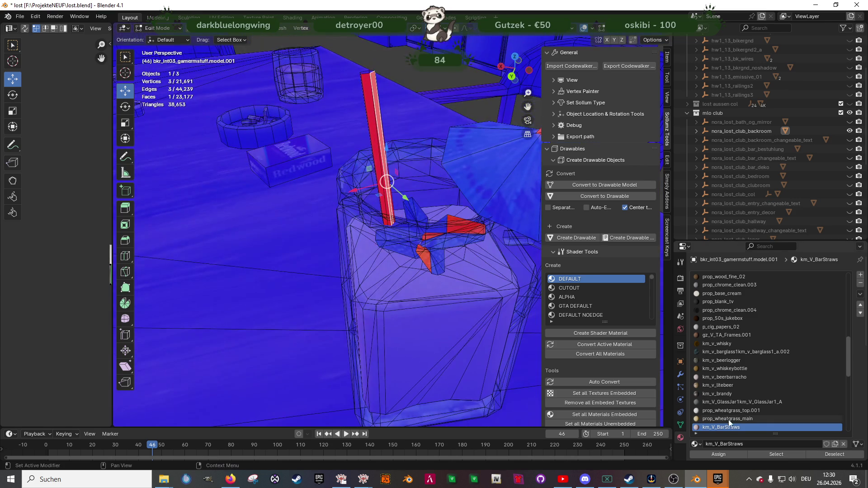
click(772, 455)
mouse_move(385, 217)
middle_down()
mouse_move(388, 209)
mouse_move(353, 217)
mouse_move(294, 201)
mouse_move(263, 237)
mouse_move(326, 166)
mouse_move(312, 128)
middle_up()
key(alt+n)
click(378, 223)
Duplicate the straw and umbrella faces in place and flip the duplicate's normals
click(312, 128)
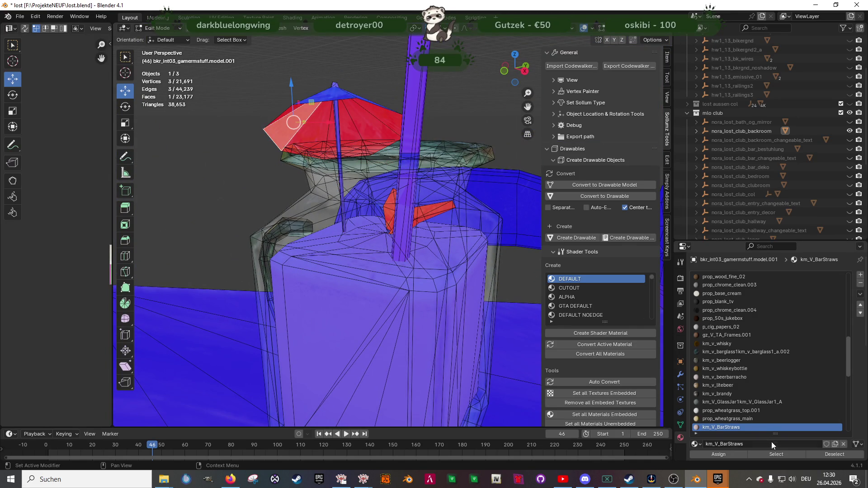
click(771, 454)
mouse_move(344, 235)
middle_down()
mouse_move(341, 245)
mouse_move(332, 224)
middle_up()
key(alt+z)
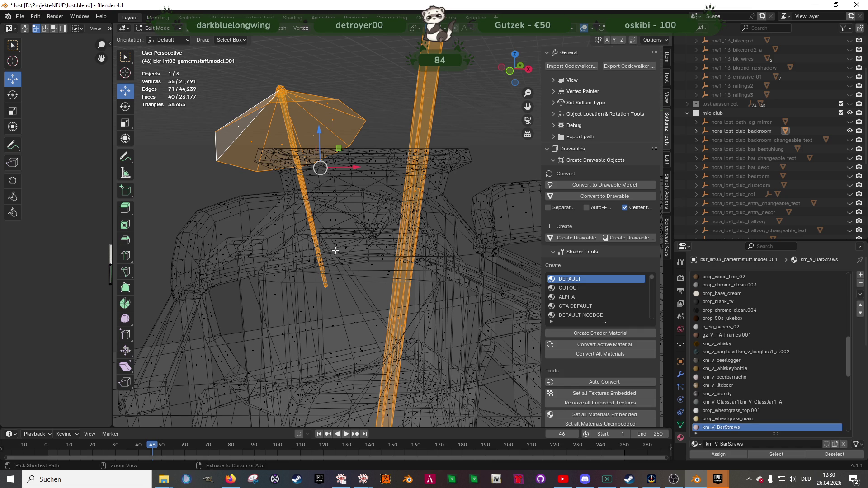
drag(279, 179, 280, 180)
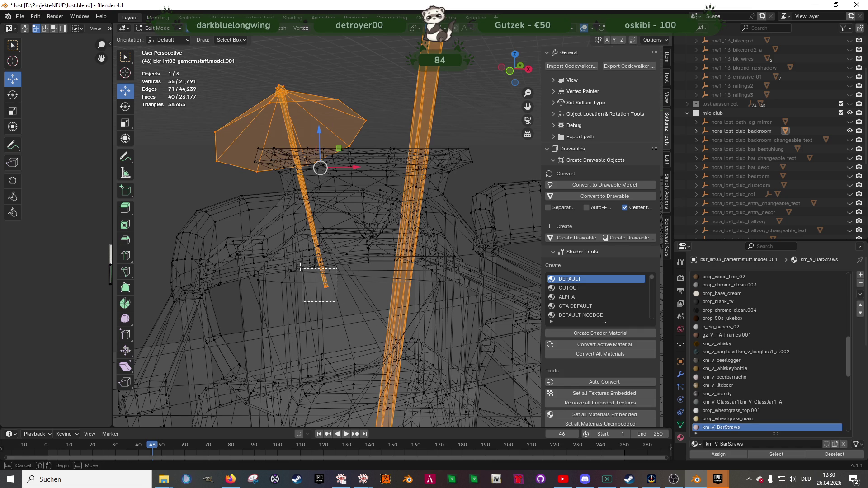
ctrl+drag(306, 272, 306, 252)
middle_drag(307, 252, 331, 243)
key(shift+z)
key(shift+d)
right_click(331, 243)
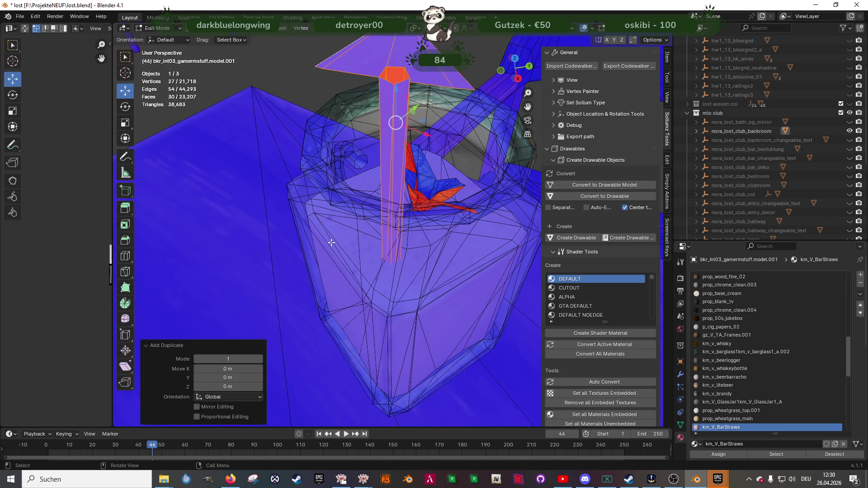
key(alt+n)
click(284, 235)
Recalculate the km_V_Cocktail garnish normals to point outside
middle_drag(289, 233, 330, 222)
click(466, 221)
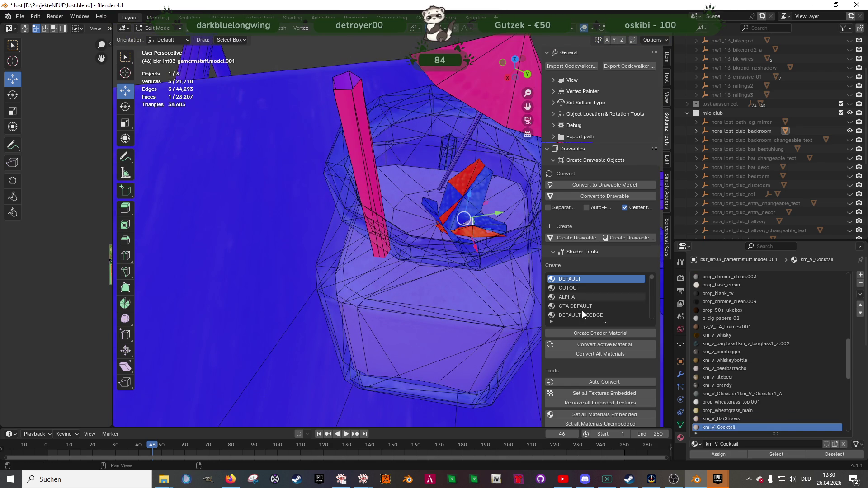
click(776, 455)
mouse_move(528, 298)
middle_down()
mouse_move(394, 244)
mouse_move(366, 246)
mouse_move(538, 204)
mouse_move(406, 251)
middle_up()
key(alt+n)
click(381, 262)
Duplicate the garnish faces in place, flip their normals, and leave Edit Mode
key(shift+d)
right_click(407, 243)
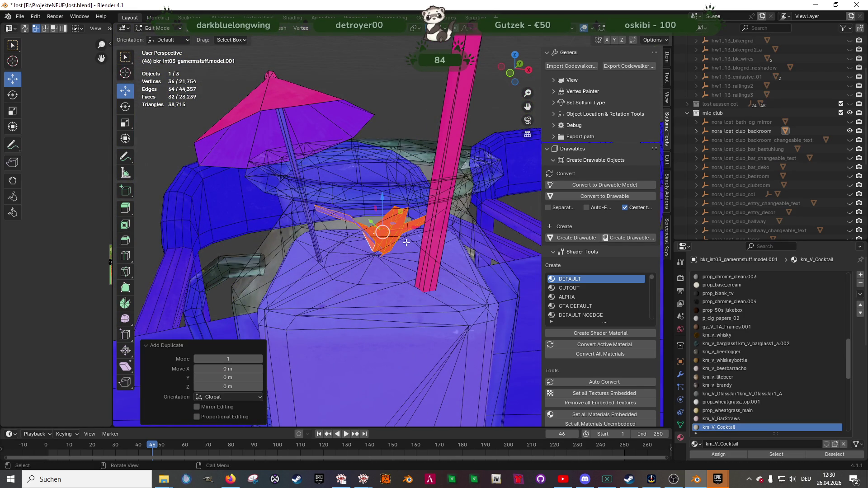
key(alt+n)
click(354, 235)
mouse_move(354, 236)
middle_down()
mouse_move(382, 253)
mouse_move(391, 278)
mouse_move(395, 252)
mouse_move(370, 244)
mouse_move(431, 314)
mouse_move(344, 278)
mouse_move(393, 269)
mouse_move(376, 260)
mouse_move(266, 240)
mouse_move(299, 287)
mouse_move(357, 271)
mouse_move(315, 276)
mouse_move(368, 297)
mouse_move(235, 289)
mouse_move(274, 270)
mouse_move(405, 274)
mouse_move(316, 273)
mouse_move(349, 288)
middle_up()
key(Tab)
scroll(370, 245, down, 5)
scroll(344, 279, down, 3)
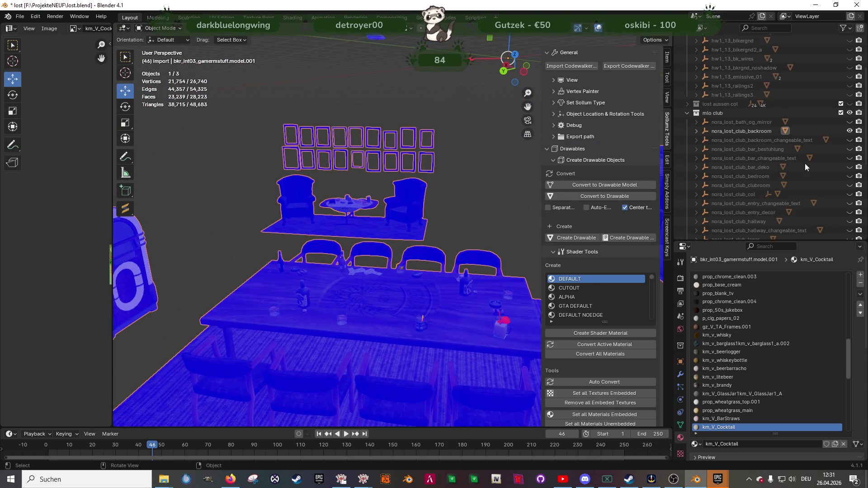
Export the nora_lost_club_backroom collection via Export Codewalker, then hide it
click(757, 132)
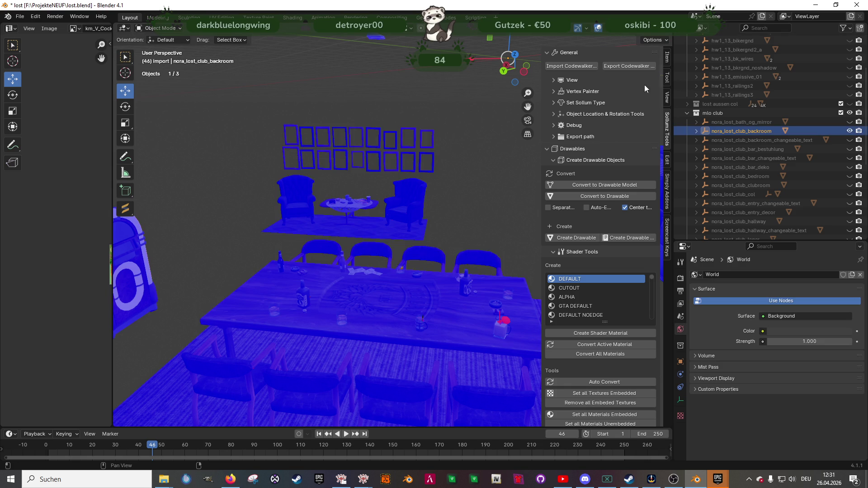
click(635, 66)
click(620, 349)
click(851, 132)
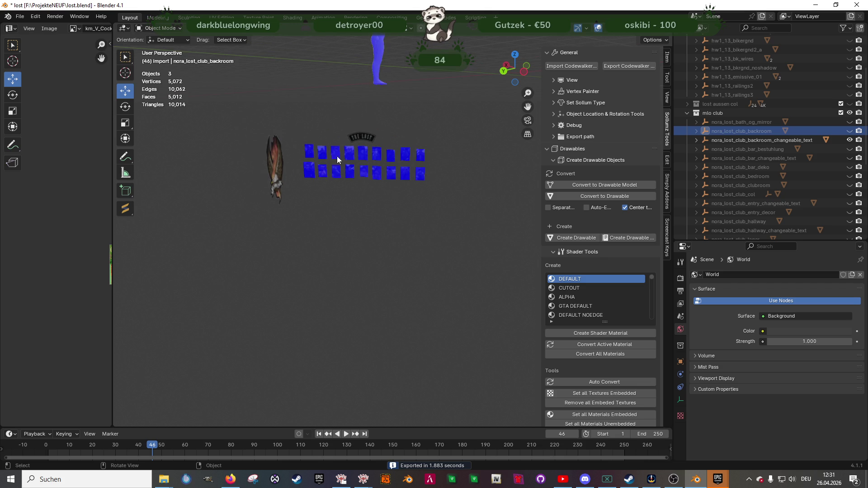
Check the eagle sign, hide the backroom changeable text, and show nora_lost_club_bar_bestuhlung
click(361, 164)
key(Tab)
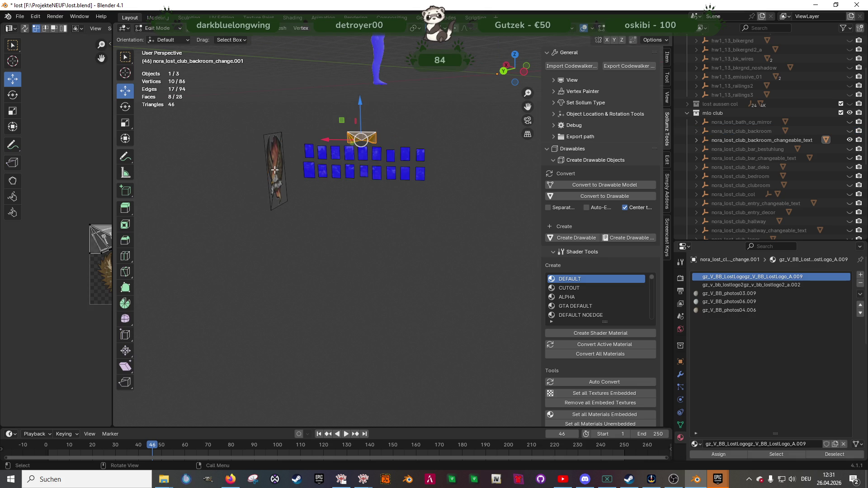
click(275, 170)
mouse_move(276, 170)
middle_down()
mouse_move(289, 194)
mouse_move(414, 287)
mouse_move(411, 305)
mouse_move(411, 277)
mouse_move(431, 271)
middle_up()
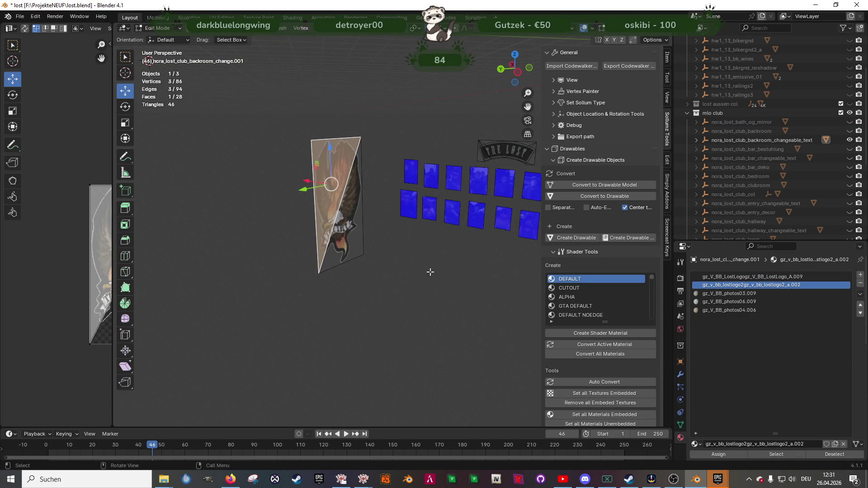
key(Tab)
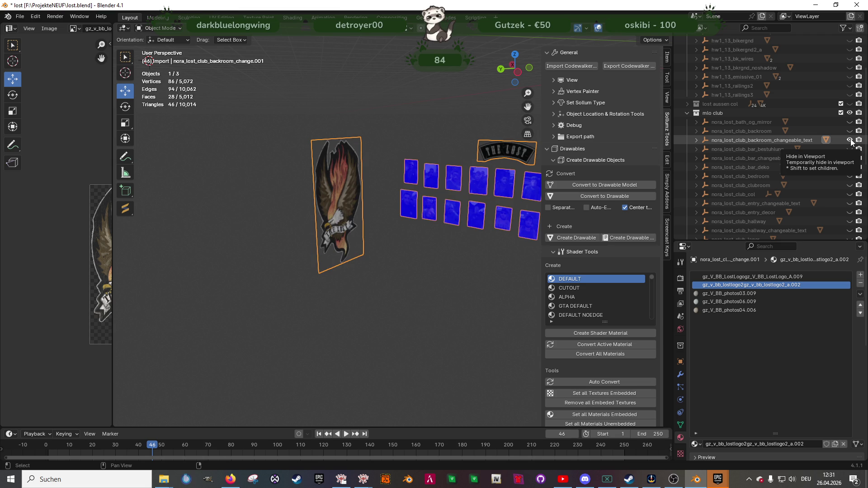
click(850, 140)
click(850, 150)
mouse_move(296, 203)
middle_down()
mouse_move(295, 231)
mouse_move(455, 278)
mouse_move(430, 275)
mouse_move(432, 265)
mouse_move(411, 304)
middle_up()
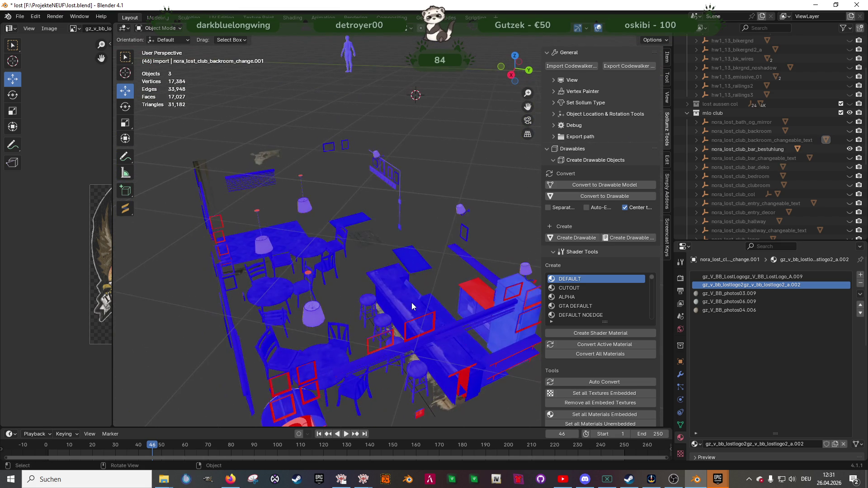
Select all faces of the bar's red counter-top material in Edit Mode
click(411, 302)
key(Tab)
click(479, 287)
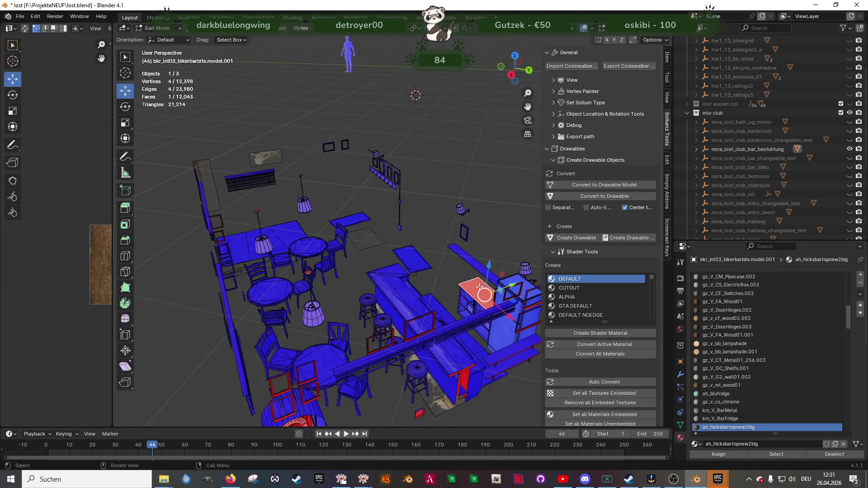
scroll(397, 262, up, 5)
middle_drag(397, 261, 374, 210)
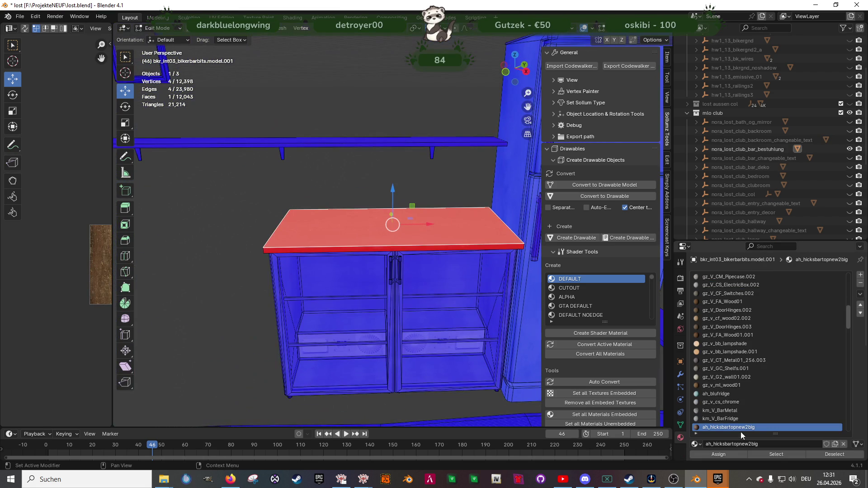
click(778, 458)
Flip the counter-top normals, then pick a face with the dirty bottle material
mouse_move(317, 253)
middle_down()
mouse_move(312, 235)
mouse_move(327, 221)
mouse_move(294, 212)
mouse_move(317, 266)
mouse_move(306, 282)
mouse_move(289, 257)
mouse_move(317, 271)
mouse_move(339, 303)
mouse_move(326, 237)
mouse_move(317, 231)
mouse_move(335, 212)
mouse_move(371, 203)
mouse_move(382, 187)
mouse_move(405, 267)
mouse_move(378, 287)
mouse_move(401, 285)
mouse_move(430, 310)
mouse_move(339, 301)
mouse_move(357, 279)
mouse_move(426, 300)
mouse_move(489, 281)
middle_up()
scroll(327, 221, down, 5)
scroll(340, 302, up, 5)
key(alt+n)
click(311, 237)
click(490, 282)
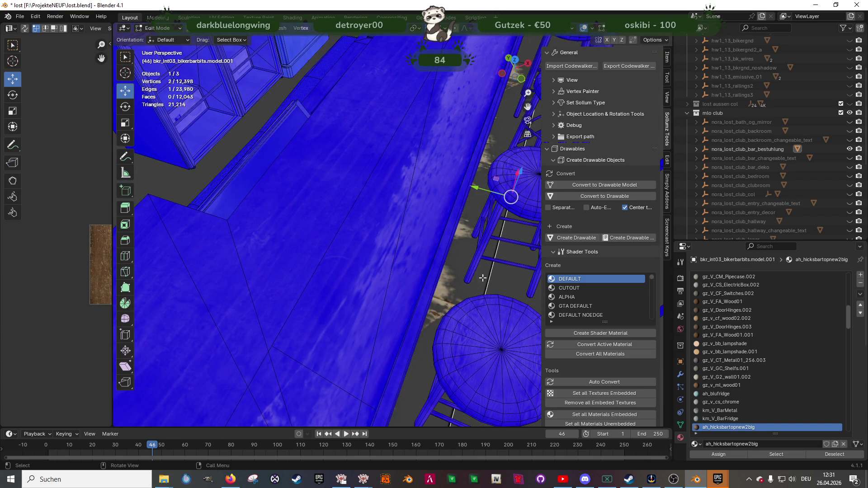
click(466, 273)
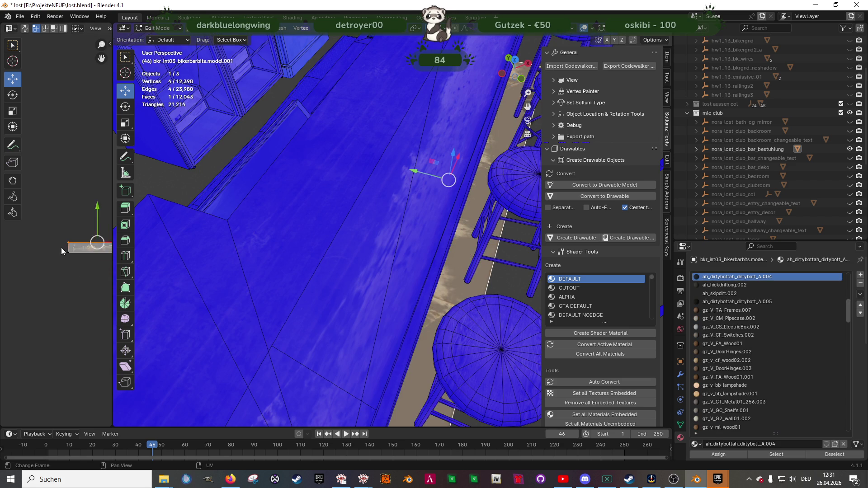
Move the bar face's UVs slightly down on the dirt texture in the UV Editor
drag(112, 252, 302, 258)
scroll(186, 263, up, 6)
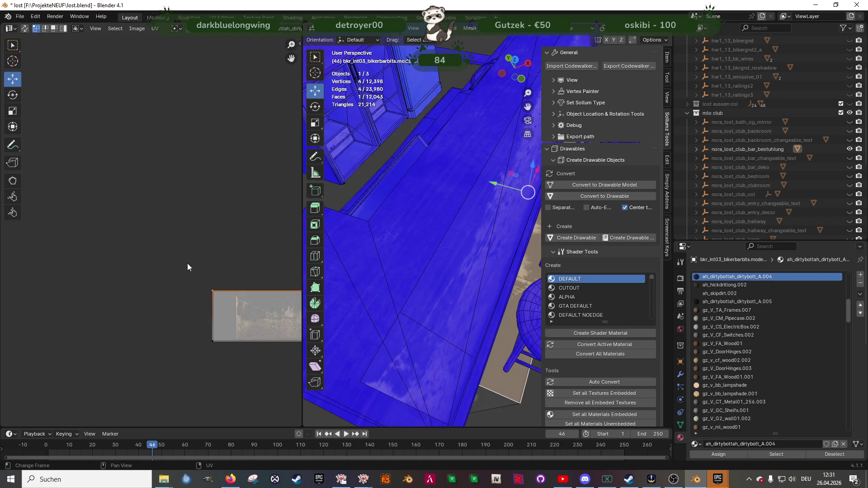
scroll(135, 198, down, 5)
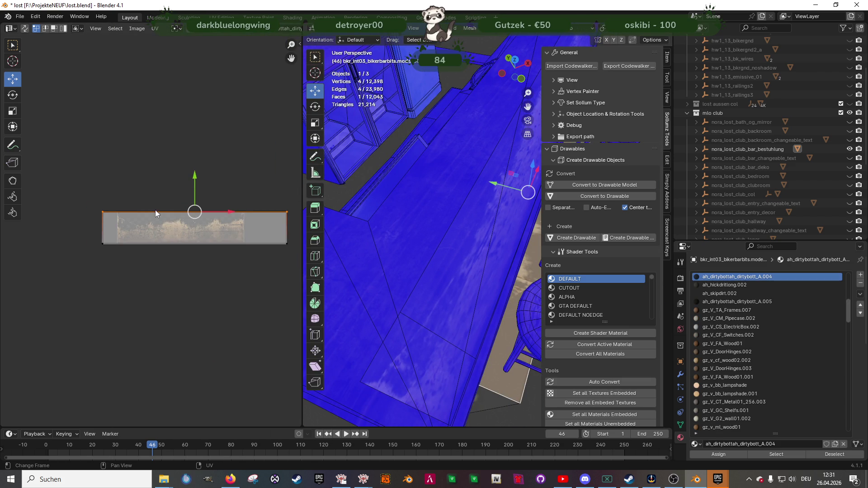
scroll(203, 209, up, 3)
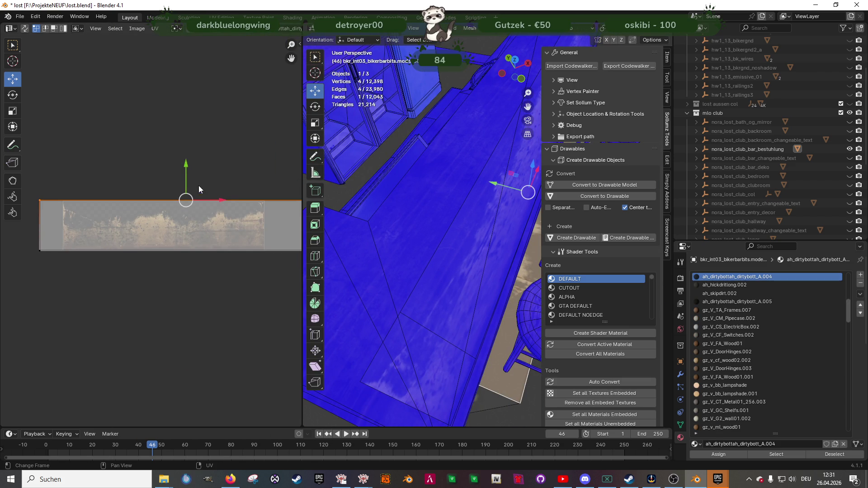
drag(195, 159, 195, 162)
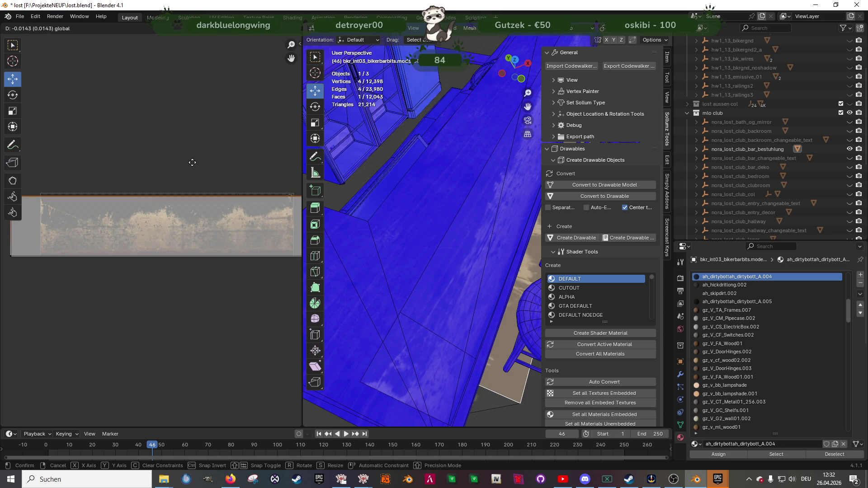
drag(192, 163, 192, 163)
Return to Object Mode and widen the 3D viewport over the bar, tables and chairs
mouse_move(452, 253)
middle_down()
mouse_move(471, 273)
mouse_move(437, 261)
mouse_move(457, 315)
mouse_move(436, 262)
mouse_move(508, 288)
mouse_move(473, 305)
mouse_move(436, 274)
middle_up()
key(Tab)
drag(302, 268, 48, 264)
mouse_move(50, 262)
middle_down()
mouse_move(460, 251)
mouse_move(315, 235)
mouse_move(428, 215)
mouse_move(441, 226)
mouse_move(295, 238)
mouse_move(319, 305)
mouse_move(223, 274)
mouse_move(214, 266)
mouse_move(226, 259)
mouse_move(363, 305)
mouse_move(449, 290)
mouse_move(447, 278)
mouse_move(402, 266)
mouse_move(230, 326)
middle_up()
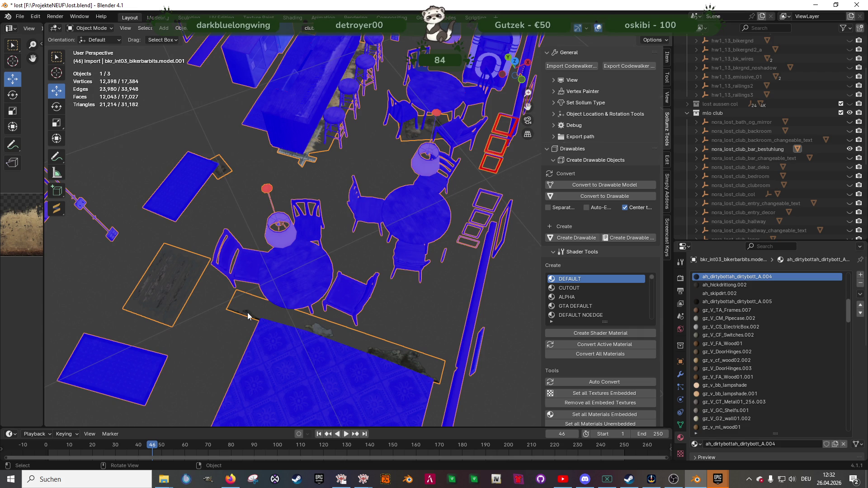
Orbit through the club interior to inspect the tables, lamps and frames
middle_drag(314, 308, 367, 175)
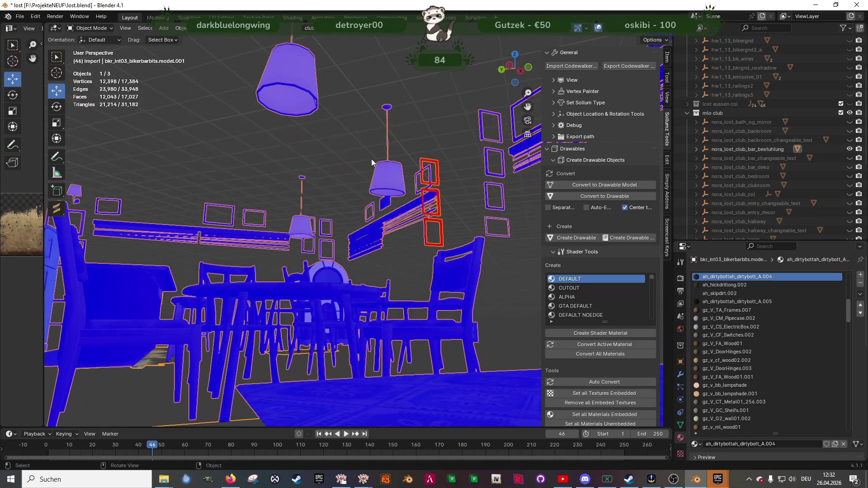
mouse_move(379, 109)
middle_down()
mouse_move(323, 285)
mouse_move(382, 313)
mouse_move(367, 286)
mouse_move(383, 265)
mouse_move(367, 221)
mouse_move(377, 323)
mouse_move(389, 333)
mouse_move(378, 289)
mouse_move(365, 275)
mouse_move(368, 334)
mouse_move(360, 277)
mouse_move(367, 297)
mouse_move(372, 289)
middle_up()
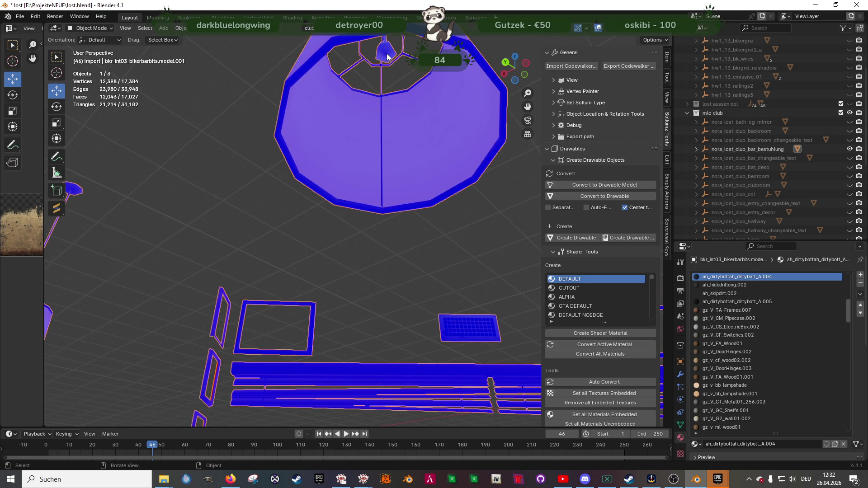
mouse_move(365, 151)
middle_down()
mouse_move(414, 290)
mouse_move(476, 303)
mouse_move(365, 274)
mouse_move(412, 270)
mouse_move(358, 260)
mouse_move(398, 302)
mouse_move(379, 316)
mouse_move(407, 294)
middle_up()
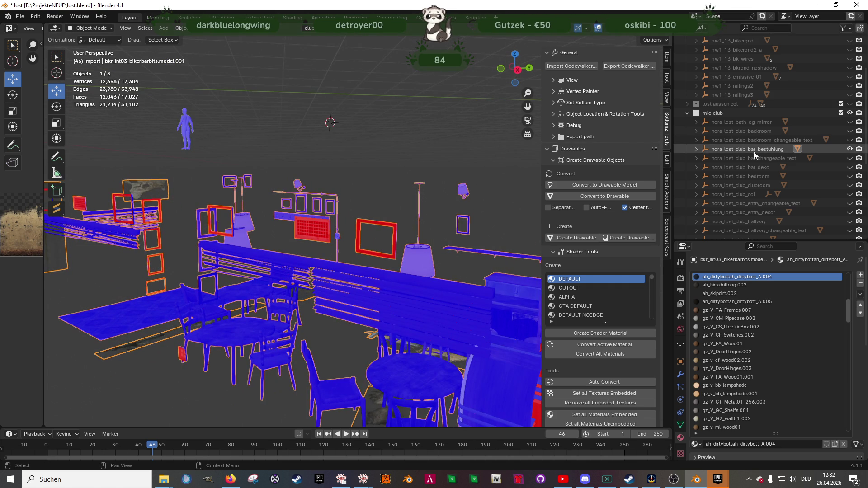
Export nora_lost_club_bar_bestuhlung as a Codewalker drawable
click(753, 151)
click(620, 67)
click(624, 348)
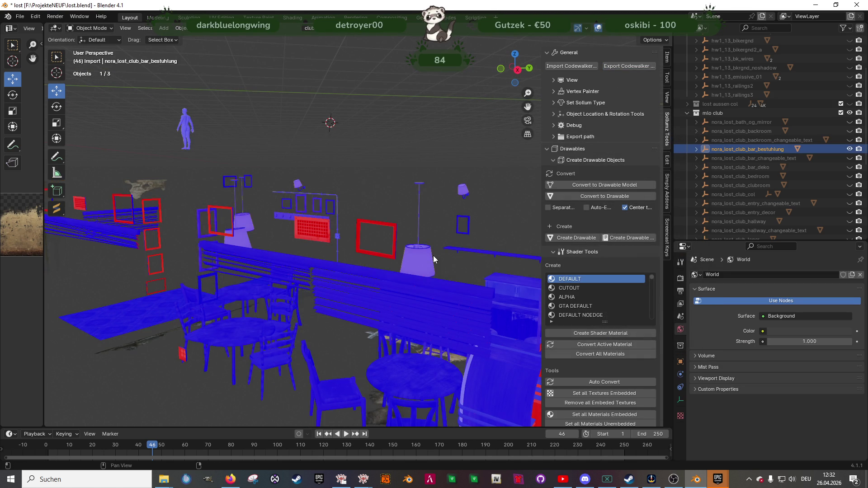
Hide bar_bestuhlung and bar_changeable_text, show bar_deko, and select the bar glasses prop
click(850, 149)
mouse_move(407, 208)
middle_down()
mouse_move(293, 243)
mouse_move(222, 240)
mouse_move(341, 238)
mouse_move(226, 230)
mouse_move(204, 219)
mouse_move(439, 233)
mouse_move(181, 212)
middle_up()
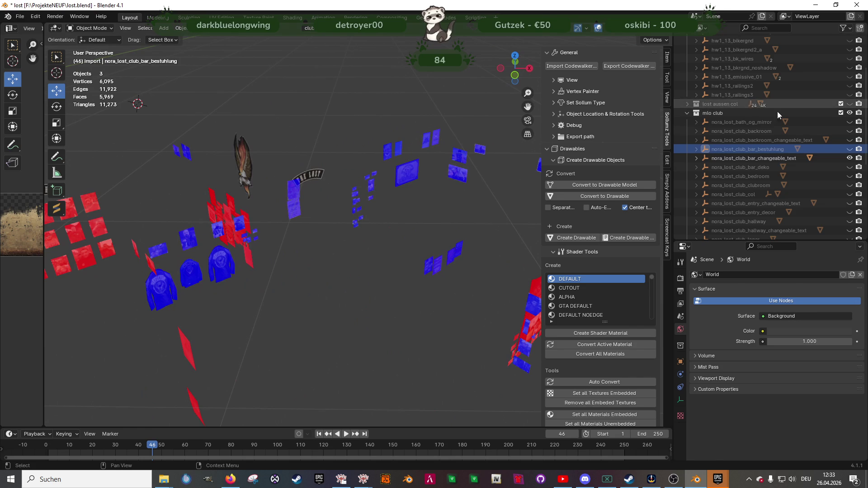
click(850, 158)
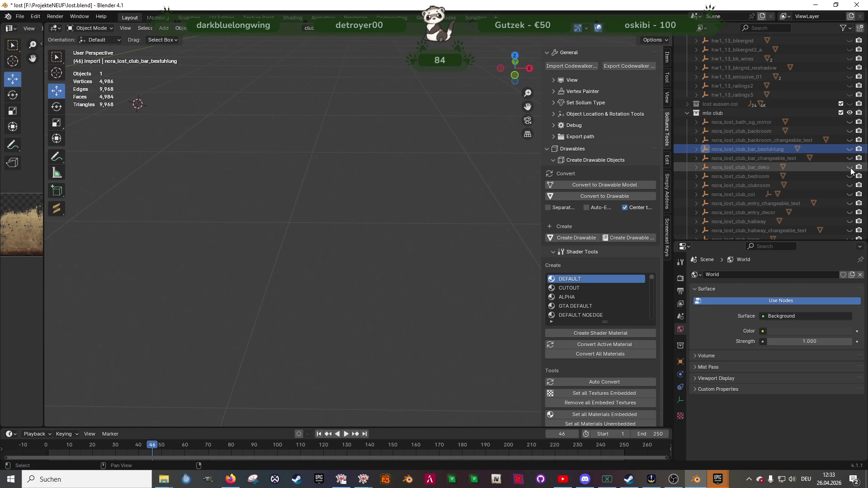
click(850, 167)
click(444, 268)
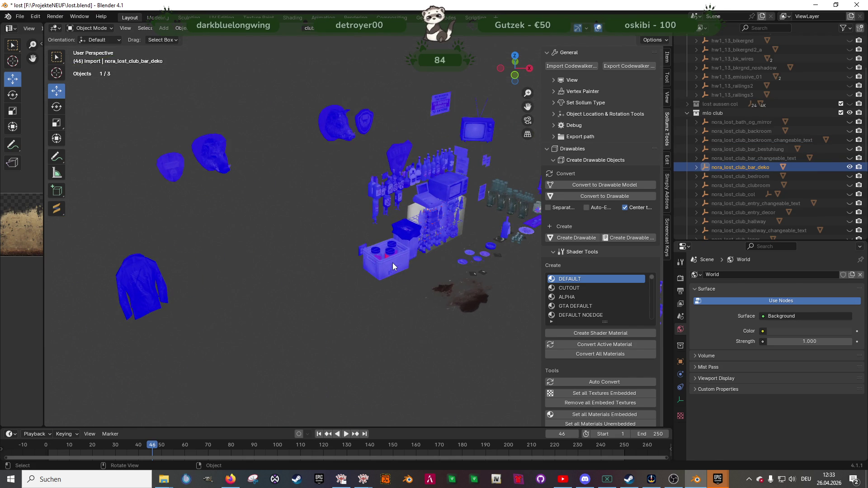
click(392, 267)
mouse_move(392, 267)
middle_down()
mouse_move(308, 248)
mouse_move(439, 183)
mouse_move(324, 210)
mouse_move(392, 179)
mouse_move(349, 244)
mouse_move(363, 259)
middle_up()
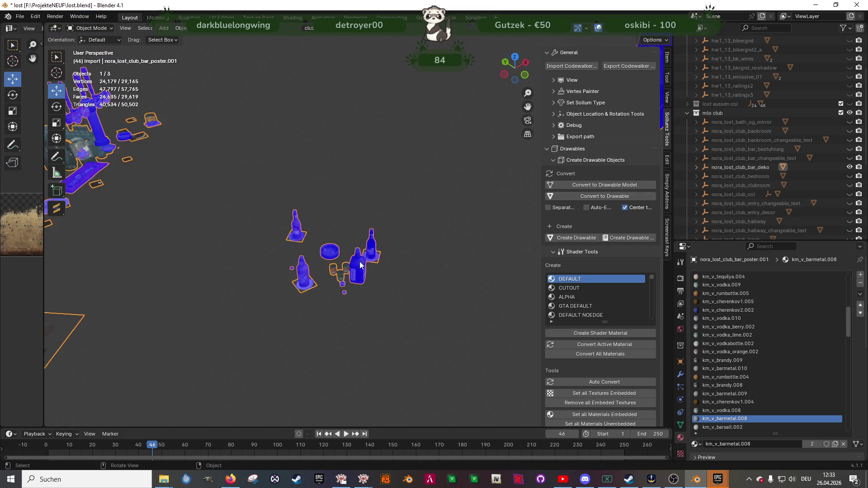
In edge select mode, pick a glass rim edge and shortest-path select the whole rim loop
key(Tab)
click(341, 276)
scroll(341, 275, up, 8)
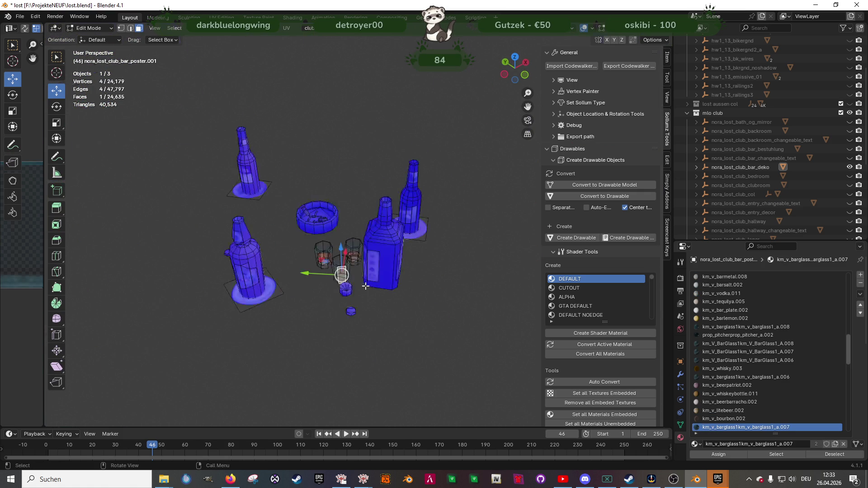
mouse_move(342, 276)
middle_down()
mouse_move(439, 192)
mouse_move(500, 184)
middle_up()
mouse_move(276, 100)
middle_down()
mouse_move(333, 193)
mouse_move(323, 216)
mouse_move(266, 154)
middle_up()
key(2)
click(266, 154)
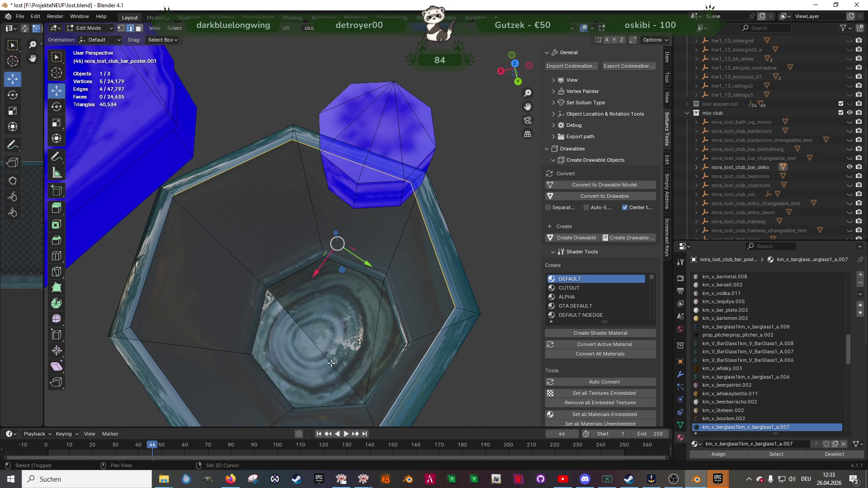
shift+middle_drag(333, 366, 364, 309)
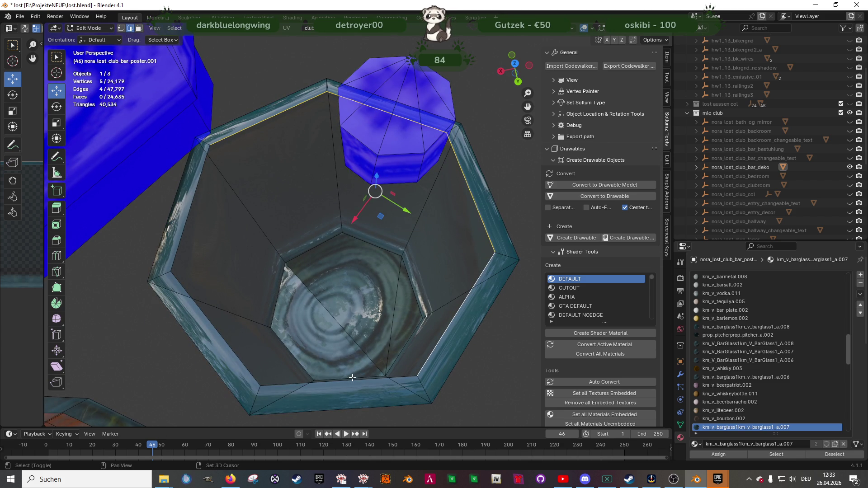
ctrl+click(189, 205)
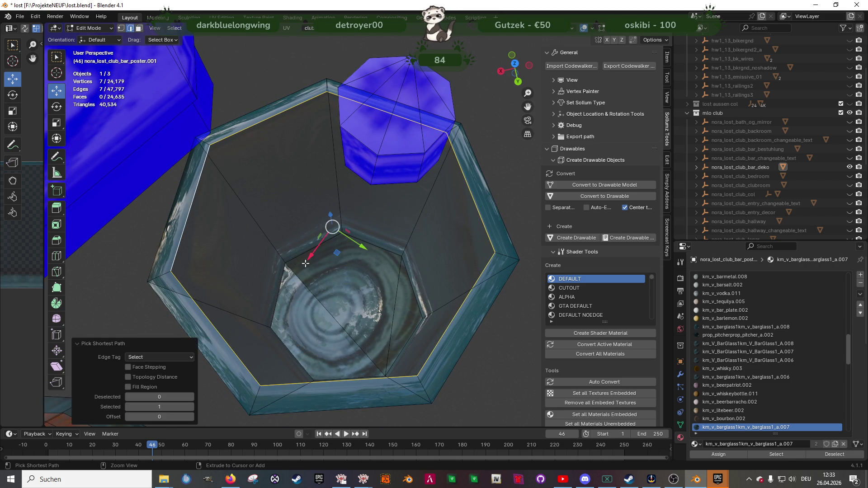
middle_drag(189, 205, 250, 239)
Extrude the glass's rim loop in place and lower it about 0.068 m into the glass
key(e)
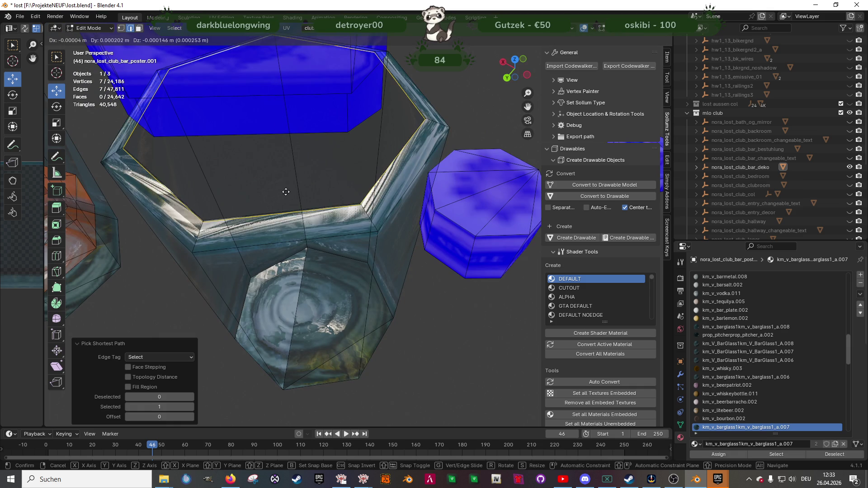
right_click(286, 191)
mouse_move(286, 191)
middle_down()
mouse_move(306, 178)
mouse_move(312, 122)
middle_up()
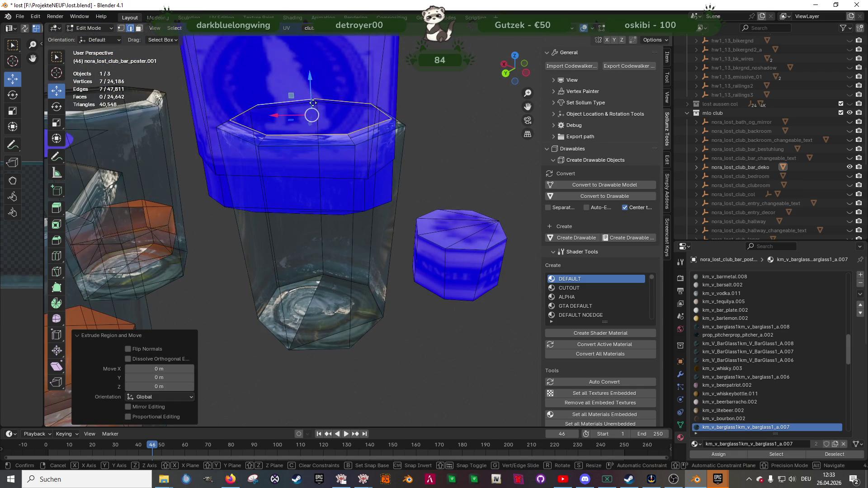
key(g)
key(z)
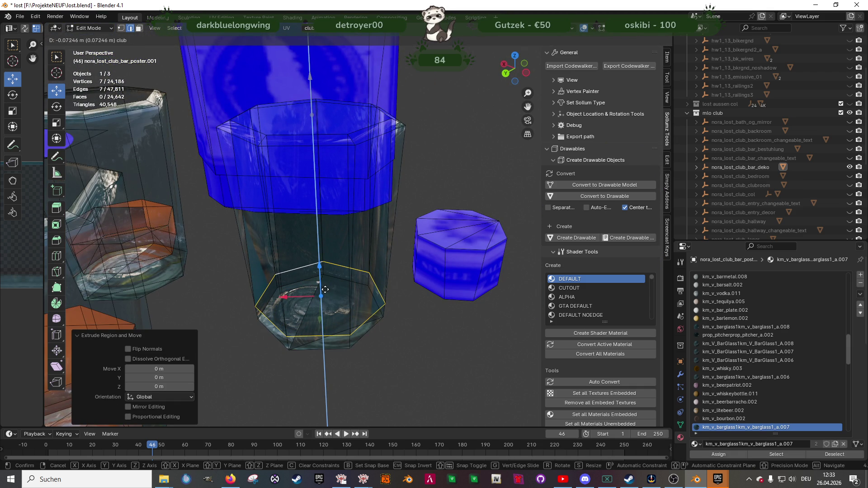
click(176, 261)
Scale the lowered loop to 0.824 on X and Y to form an inner ring
mouse_move(177, 262)
middle_down()
mouse_move(282, 255)
mouse_move(305, 342)
middle_up()
key(shift+space)
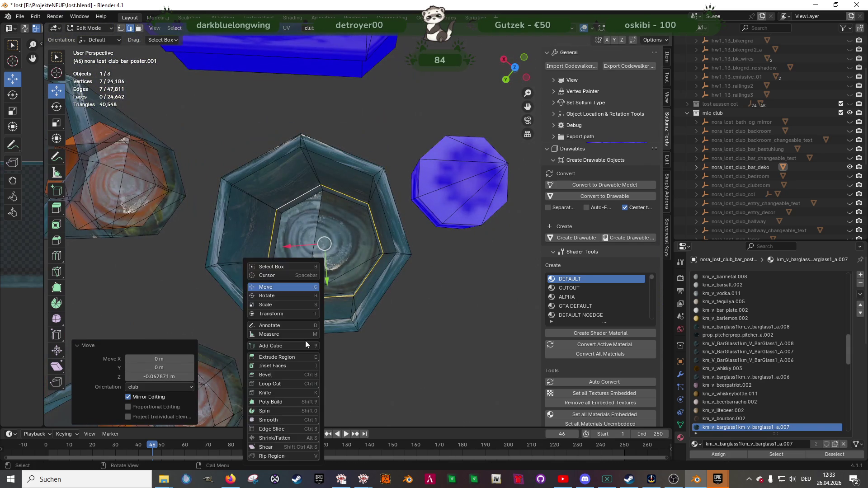
key(s)
key(s)
key(shift+z)
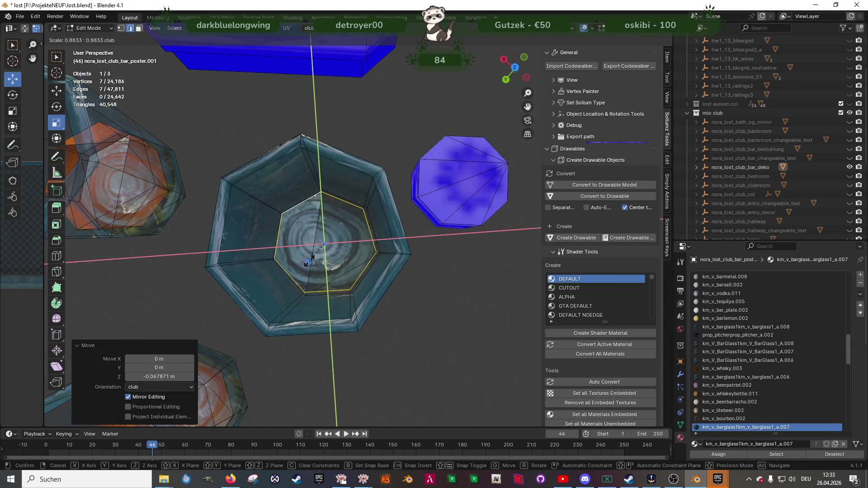
click(310, 260)
middle_drag(310, 260, 343, 168)
scroll(343, 168, down, 5)
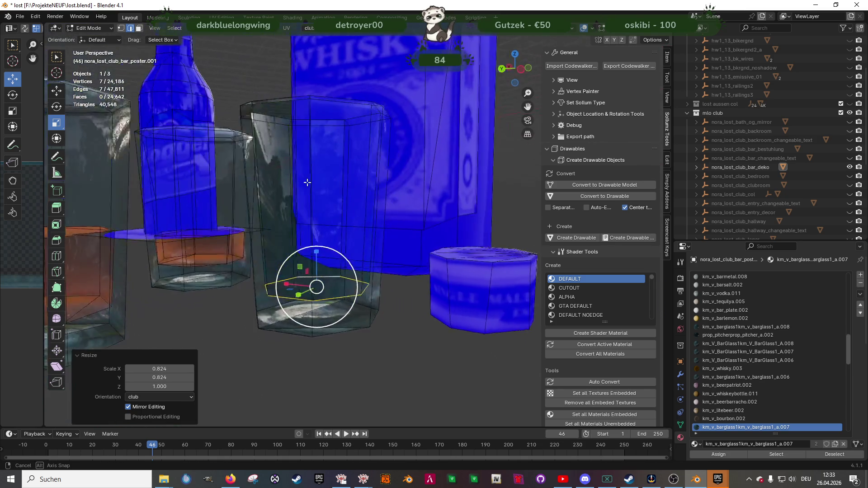
Select the three bottom faces of the glass in face select mode
mouse_move(357, 269)
middle_down()
mouse_move(368, 304)
mouse_move(364, 294)
middle_up()
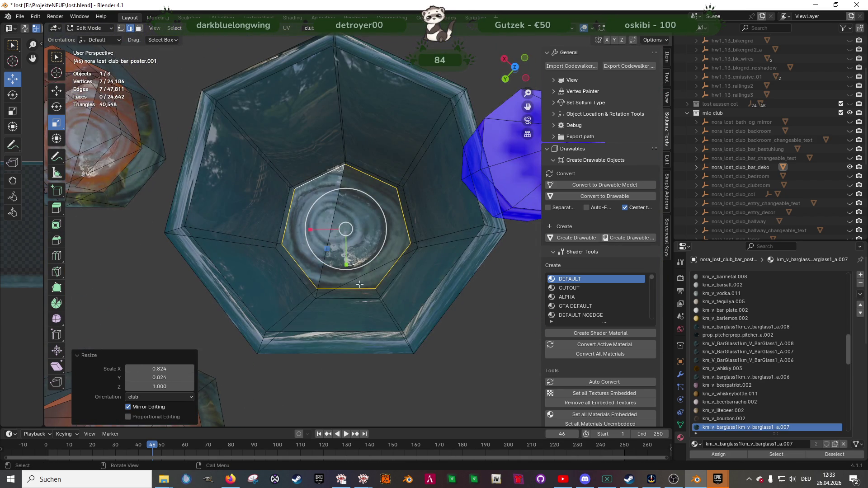
key(shift+space)
key(t)
click(381, 203)
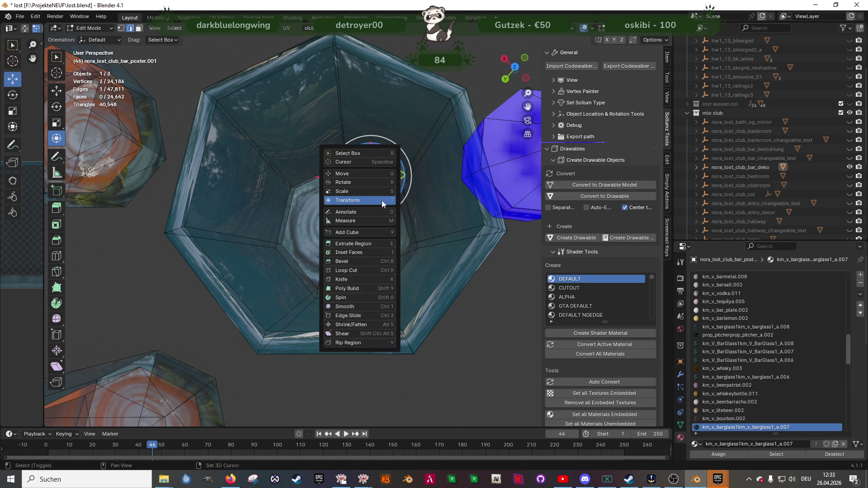
key(shift+space)
key(g)
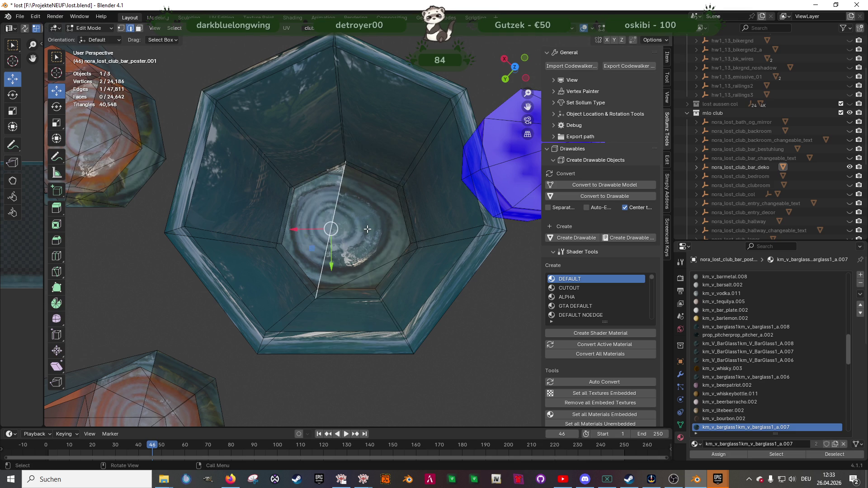
key(3)
click(364, 260)
shift+click(312, 267)
shift+click(308, 204)
mouse_move(345, 272)
middle_down()
mouse_move(348, 335)
mouse_move(363, 324)
middle_up()
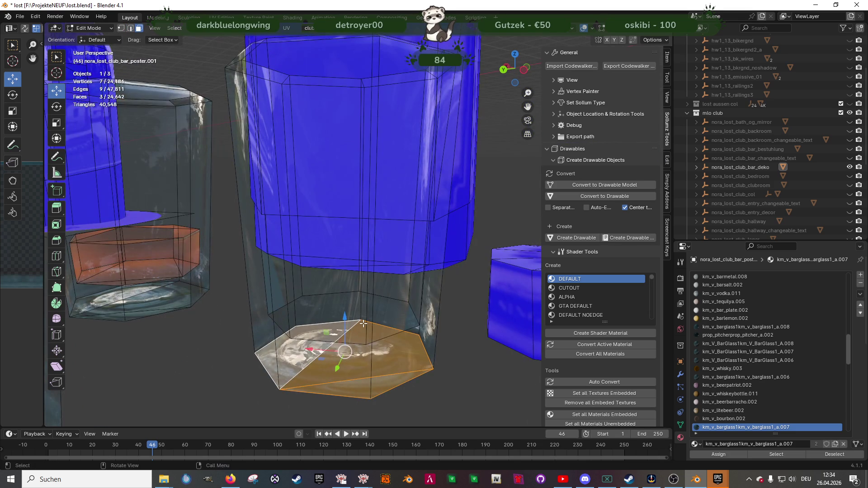
Duplicate the bottom faces, raise the copy 0.011 m and shrink it horizontally
key(shift+d)
key(z)
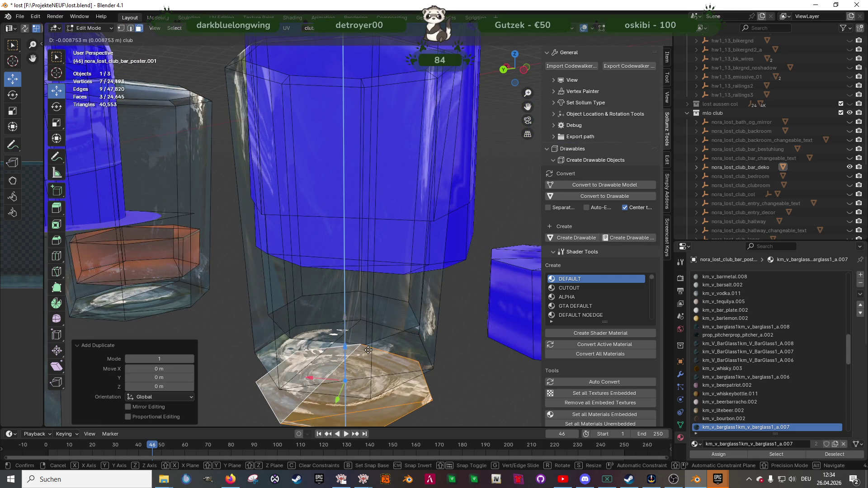
click(367, 345)
middle_drag(352, 328, 348, 367)
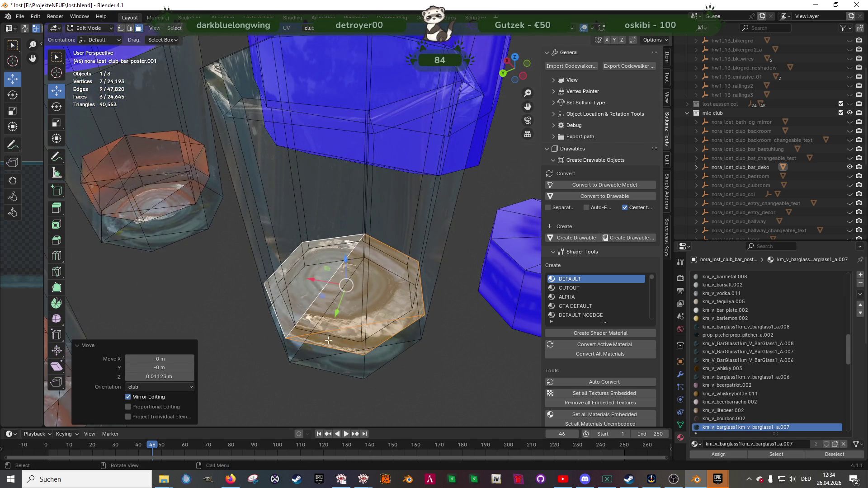
middle_drag(332, 294, 361, 341)
key(shift+space)
key(s)
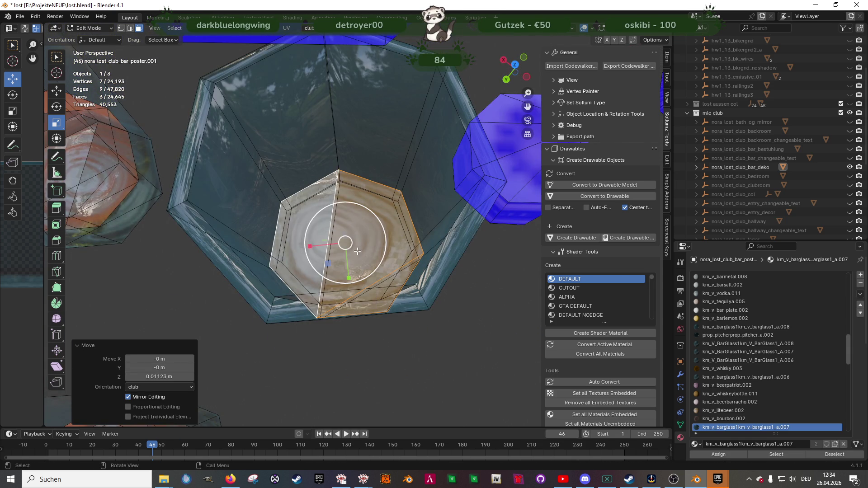
middle_drag(357, 256, 345, 259)
key(s)
key(shift+z)
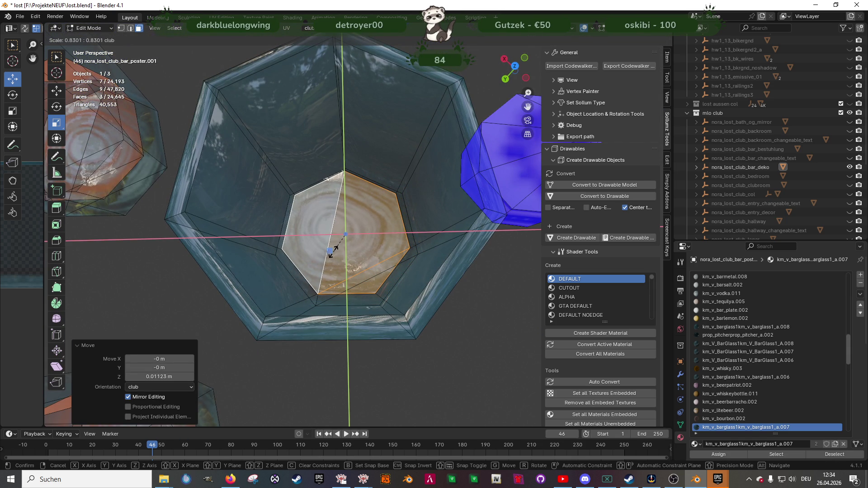
click(335, 248)
Nudge the first vertices of the copied base slightly so their edges line up
scroll(339, 249, up, 3)
click(338, 145)
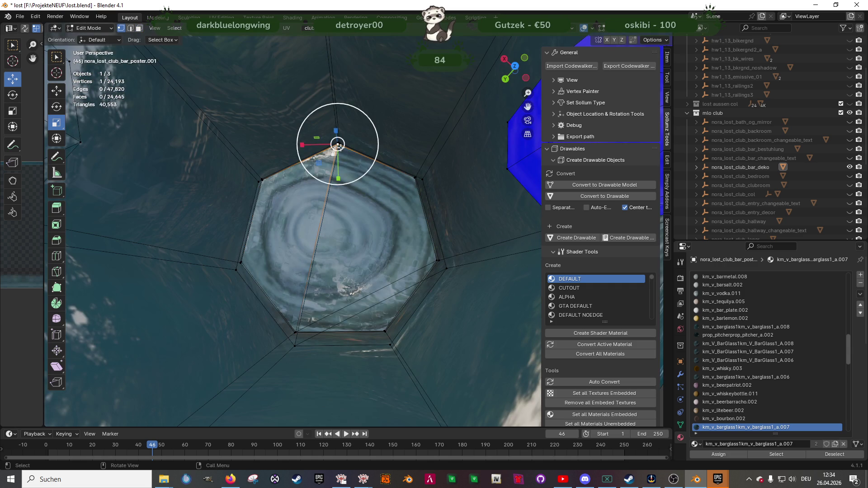
mouse_move(338, 146)
middle_down()
mouse_move(358, 217)
mouse_move(365, 213)
mouse_move(362, 222)
mouse_move(390, 234)
mouse_move(428, 278)
middle_up()
key(shift+space)
key(g)
click(358, 224)
click(390, 222)
click(390, 223)
mouse_move(351, 204)
mouse_down()
mouse_move(353, 194)
mouse_move(423, 253)
mouse_move(471, 254)
mouse_up()
click(468, 256)
mouse_move(472, 254)
middle_down()
mouse_move(389, 271)
mouse_move(300, 270)
middle_up()
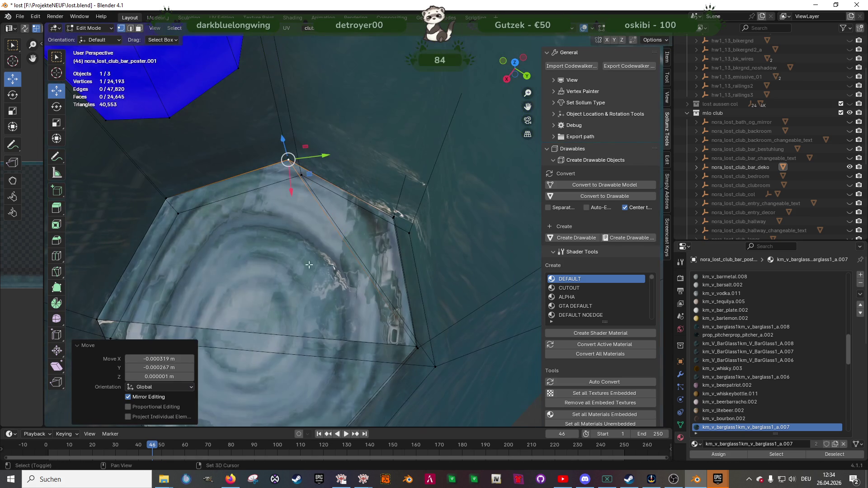
middle_drag(389, 222, 388, 199)
Nudge the remaining base and rim vertices, the last by 0.000231 m X and -0.000086 m Y
click(388, 199)
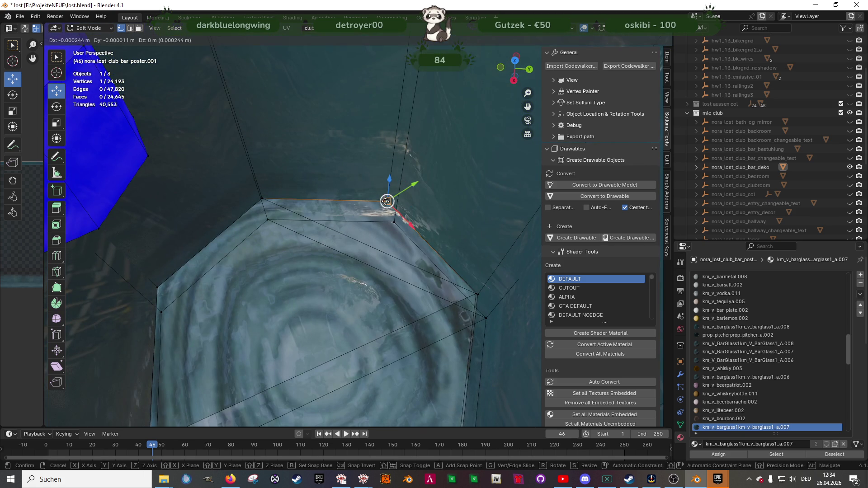
drag(388, 200, 424, 266)
mouse_move(424, 266)
middle_down()
mouse_move(416, 240)
mouse_move(431, 213)
middle_up()
click(427, 209)
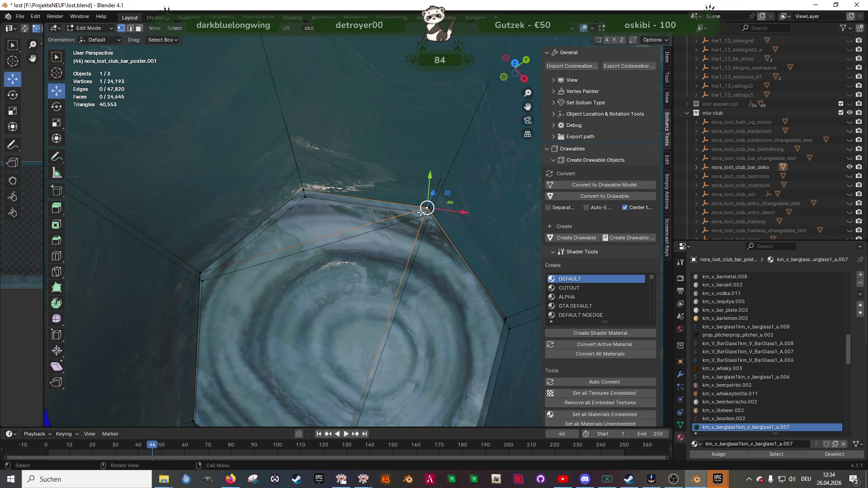
drag(428, 203, 428, 200)
mouse_move(429, 201)
middle_down()
mouse_move(447, 251)
mouse_move(447, 206)
middle_up()
drag(447, 206, 446, 202)
mouse_move(452, 258)
middle_down()
mouse_move(434, 226)
mouse_move(452, 210)
middle_up()
drag(451, 210, 454, 210)
mouse_move(454, 211)
middle_down()
mouse_move(461, 239)
mouse_move(423, 213)
middle_up()
scroll(365, 219, down, 5)
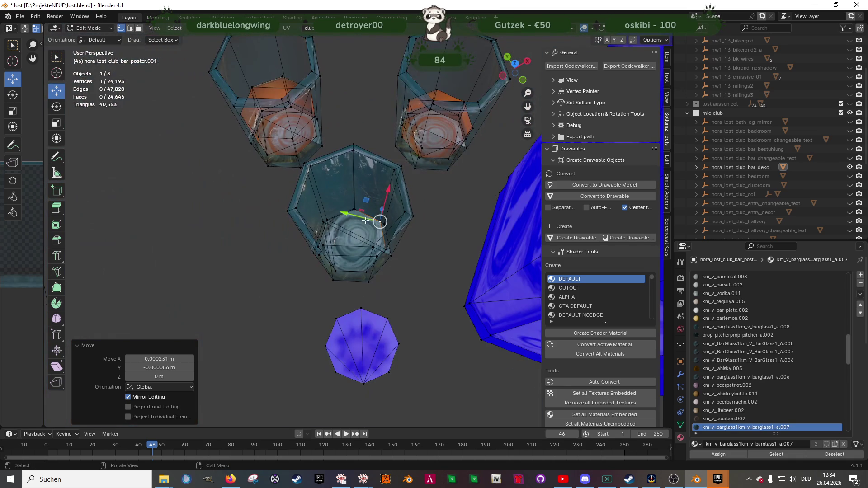
In face mode, select a side face and then all faces using the glass material
key(3)
click(361, 188)
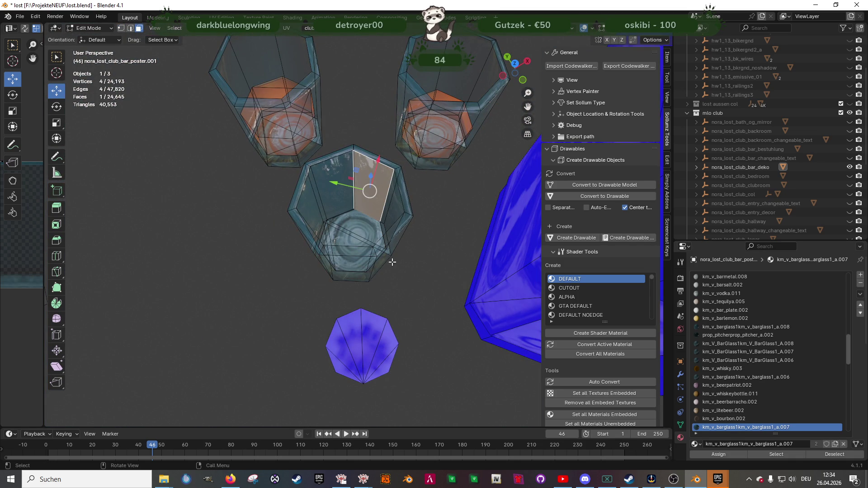
click(784, 456)
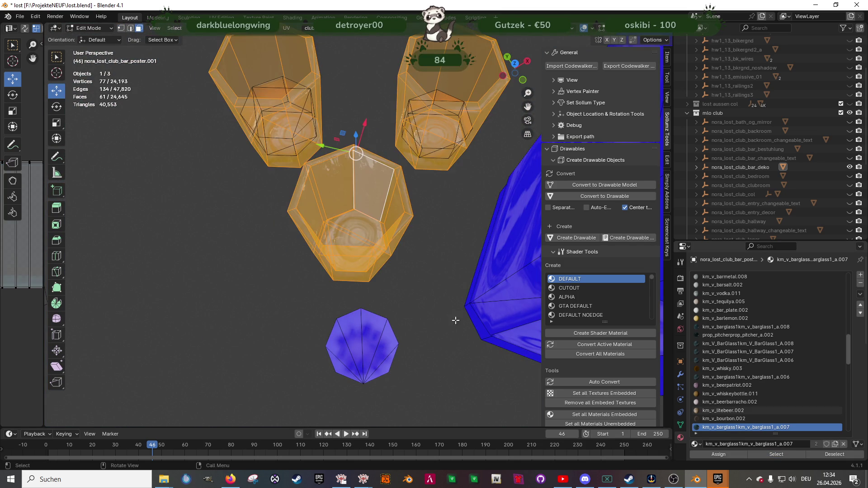
Recalculate the three selected glasses' normals to Outside with Alt+N, keeping the glasses selected
scroll(353, 212, down, 5)
click(487, 229)
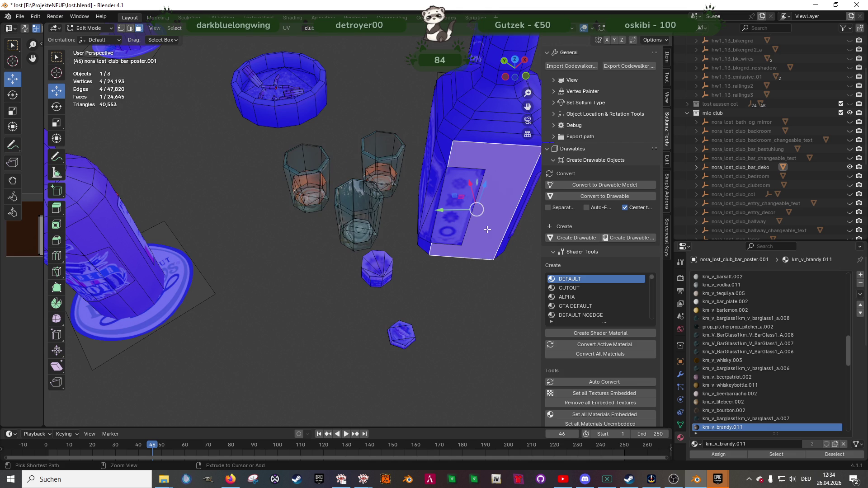
key(ctrl+z)
middle_drag(371, 212, 386, 223)
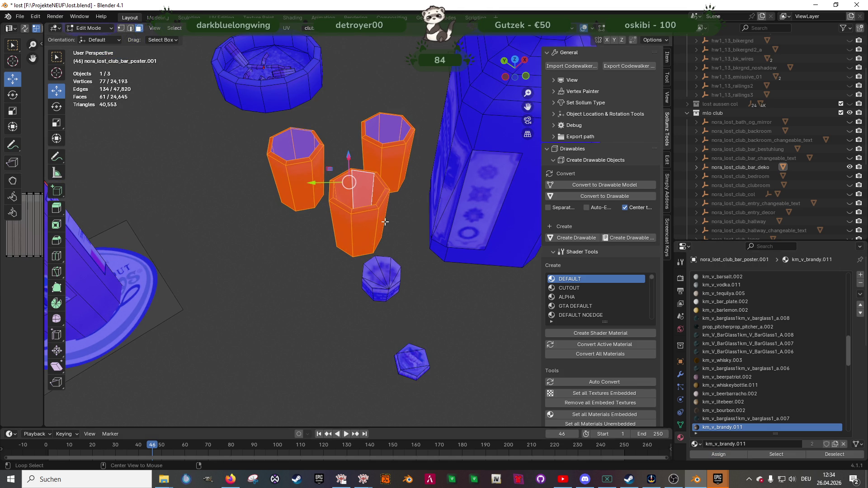
key(alt+n)
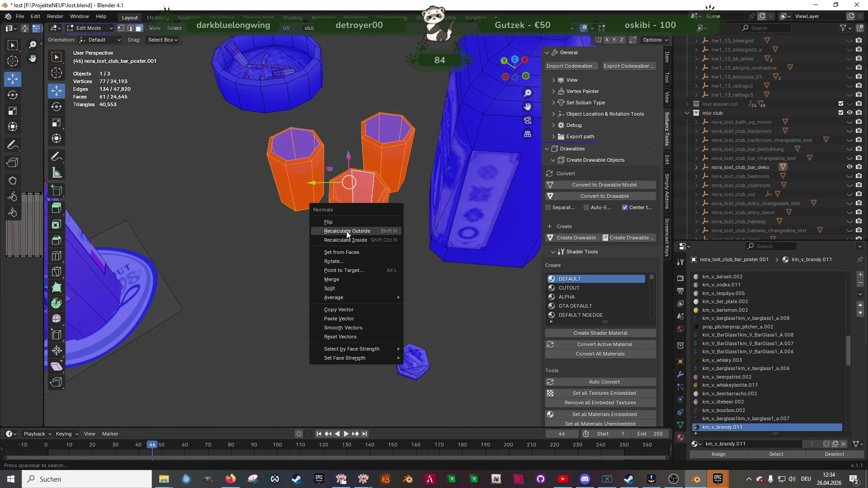
click(346, 231)
mouse_move(347, 232)
middle_down()
mouse_move(407, 242)
mouse_move(383, 243)
middle_up()
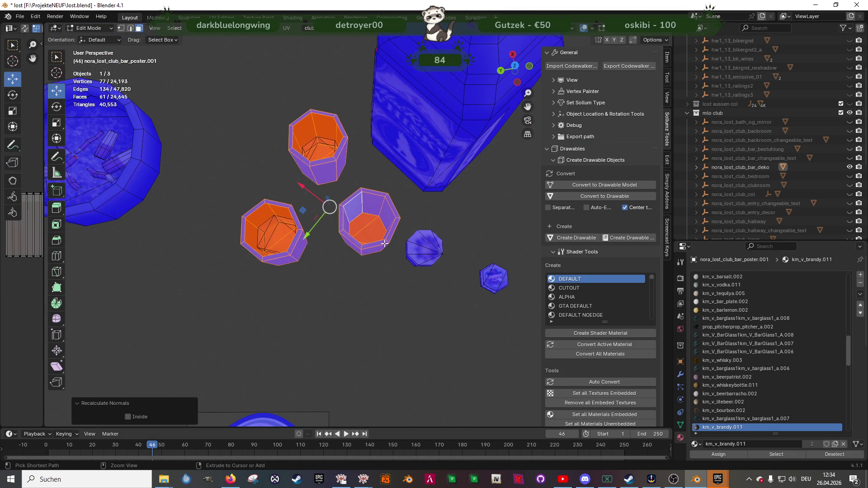
key(ctrl+z)
key(ctrl+z)
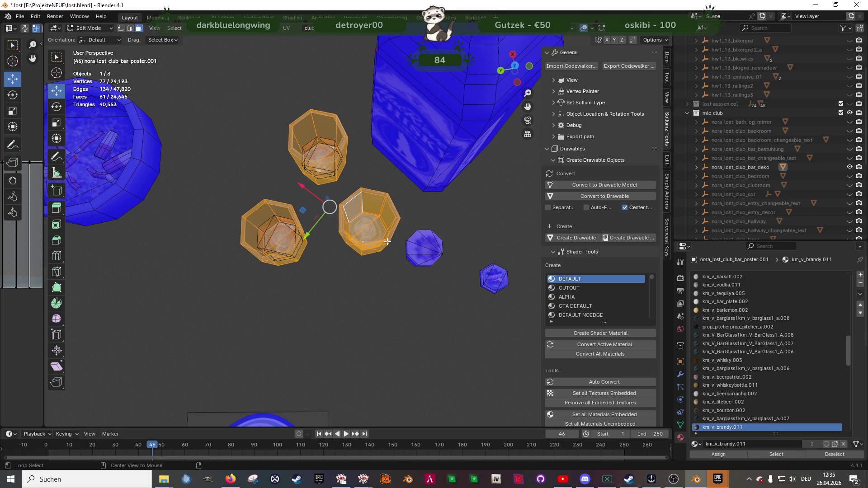
key(alt+n)
click(355, 242)
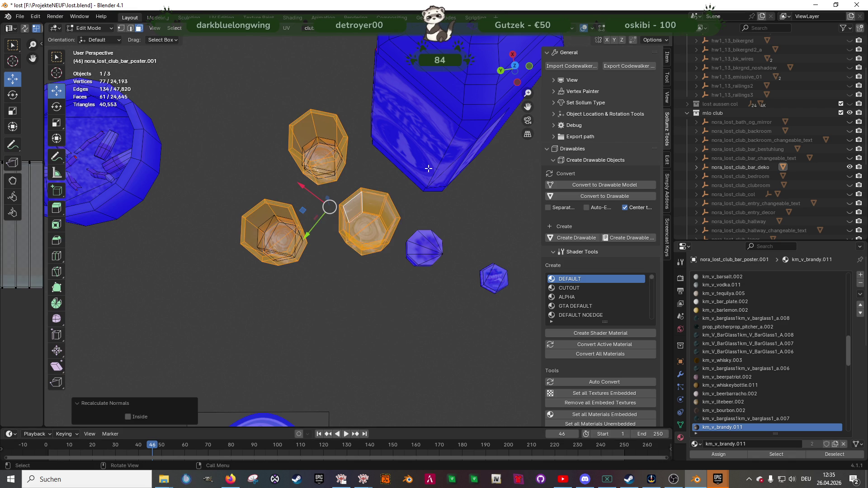
click(428, 170)
key(ctrl+z)
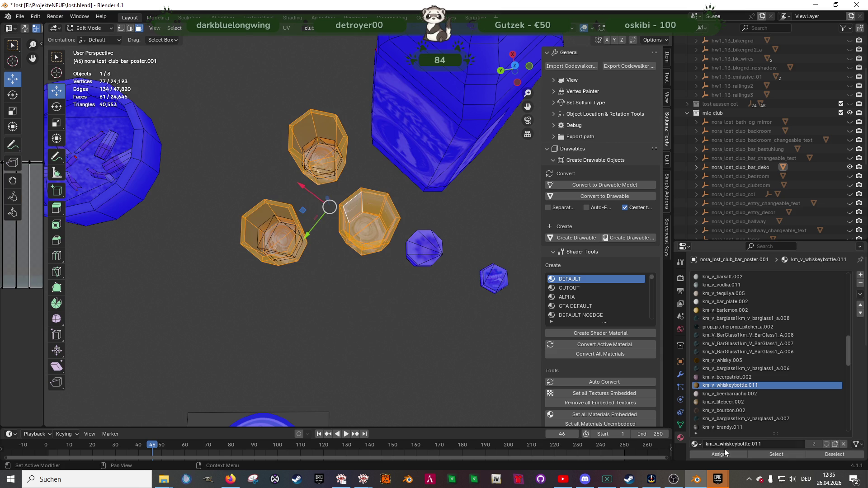
Assign km_v_whiskeybottle.011 to the selected glass faces
click(719, 454)
scroll(360, 240, up, 2)
mouse_move(361, 237)
middle_down()
mouse_move(400, 229)
mouse_move(379, 241)
middle_up()
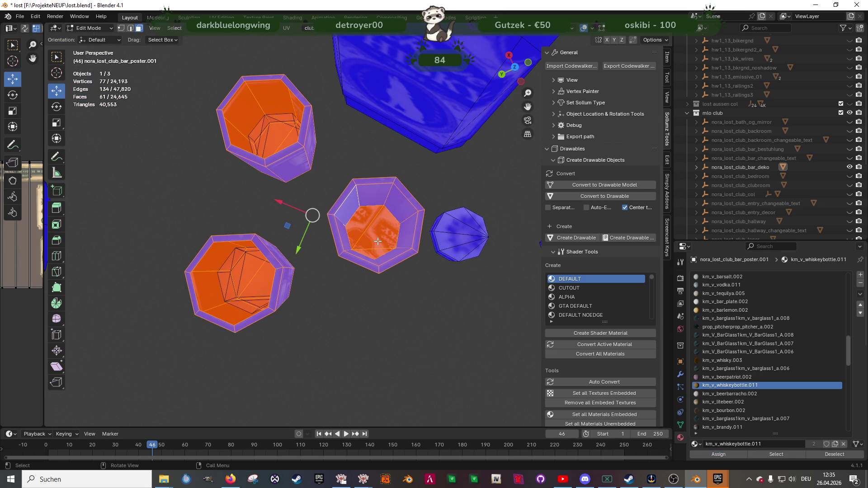
Select the middle glass's bottom face alone and flip its normals
key(alt+a)
shift+click(374, 255)
scroll(378, 250, up, 2)
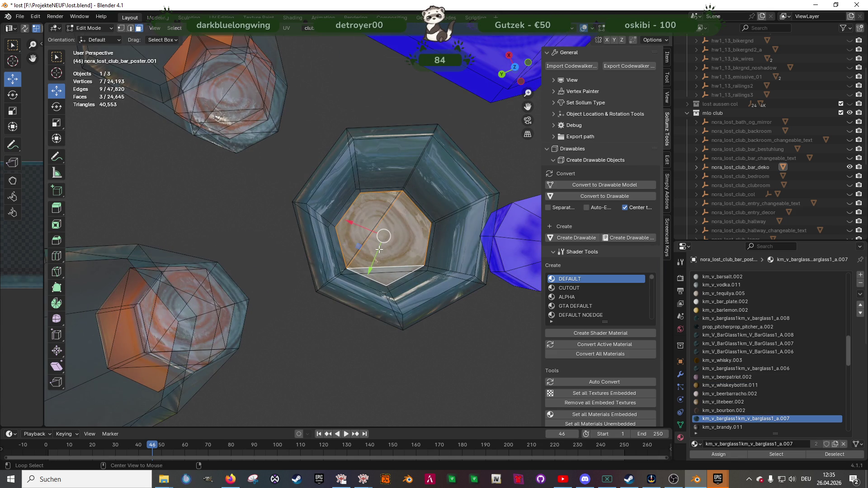
right_click(379, 249)
click(343, 243)
mouse_move(266, 232)
shift+middle_down()
mouse_move(380, 235)
mouse_move(411, 194)
shift+middle_up()
Select the first glass's liquid rim edge loop and lower it straight down
key(2)
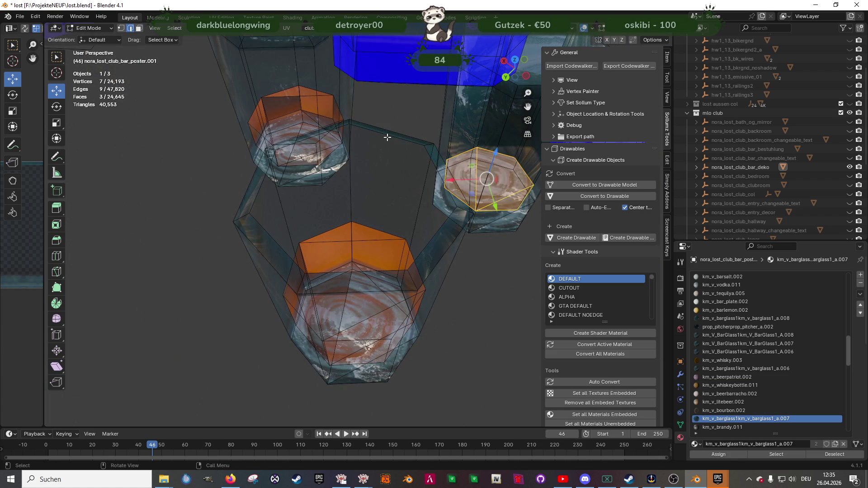
ctrl+click(326, 138)
middle_drag(326, 138, 341, 309)
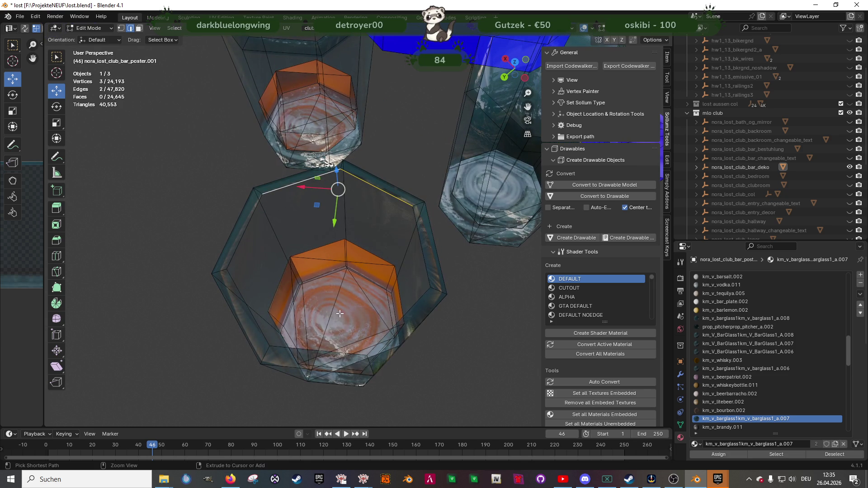
ctrl+click(327, 351)
ctrl+click(422, 248)
mouse_move(421, 247)
middle_down()
mouse_move(377, 201)
mouse_move(378, 151)
middle_up()
right_click(374, 206)
drag(383, 72, 330, 214)
middle_drag(330, 214, 342, 257)
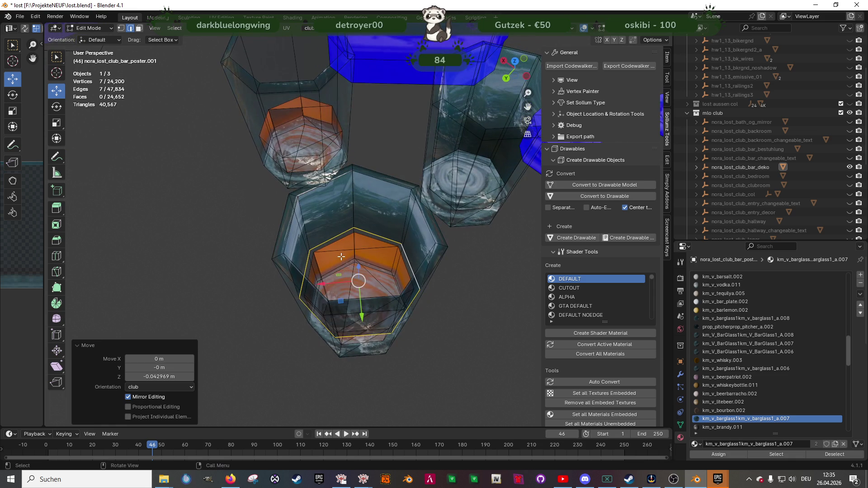
From top view, shrink the lowered rim ring so it fits inside the glass
key(KP_7)
scroll(341, 255, up, 5)
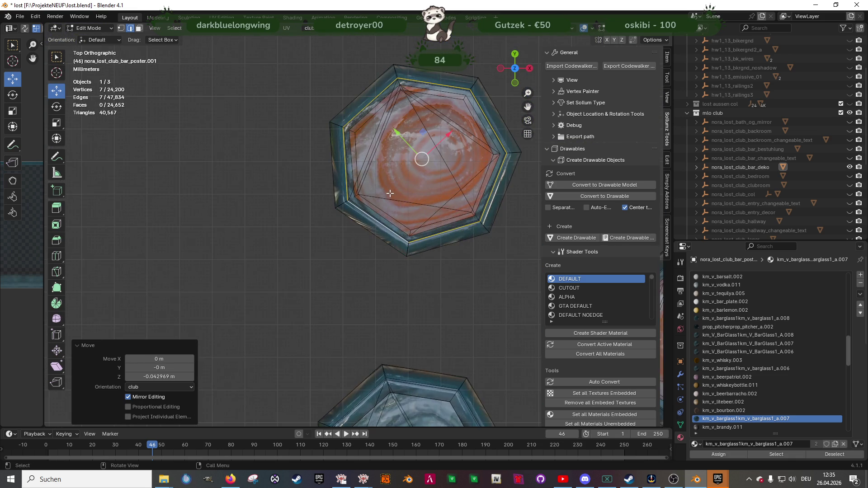
right_click(362, 235)
key(Escape)
key(shift+space)
key(s)
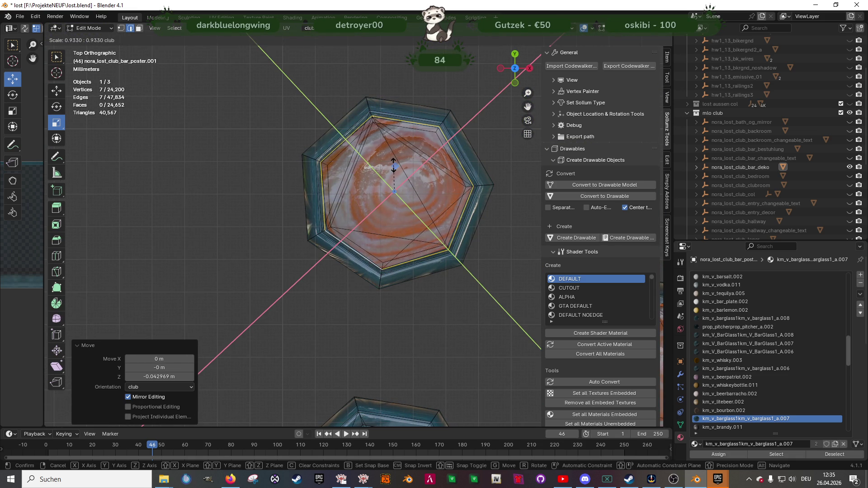
click(393, 166)
middle_drag(393, 167, 391, 221)
Select the second glass's liquid rim ring and lower it into the glass
click(381, 75)
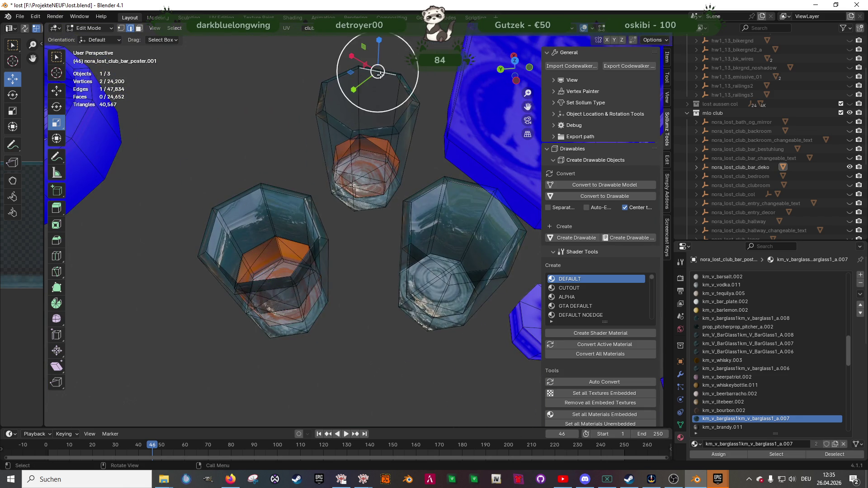
scroll(389, 98, up, 2)
key(shift+space)
key(g)
shift+click(385, 105)
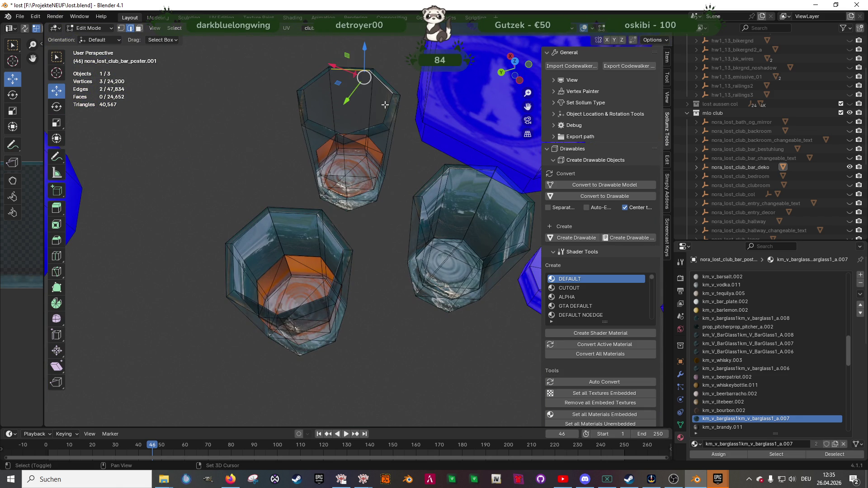
ctrl+click(316, 86)
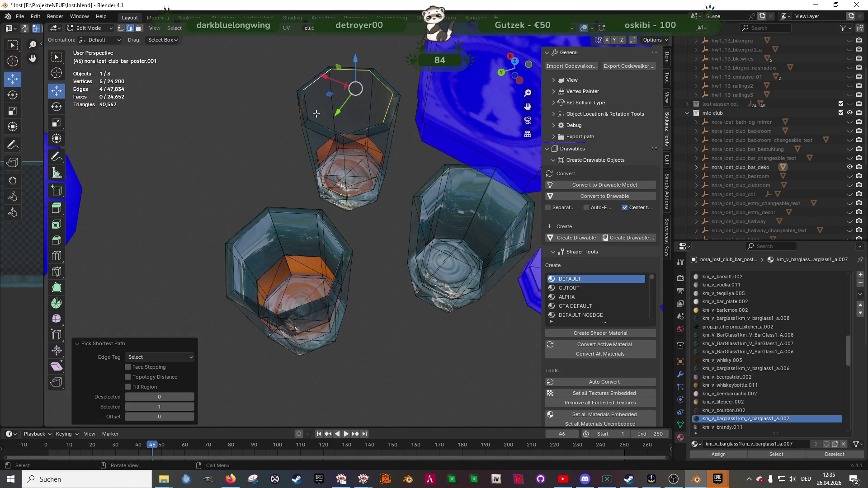
ctrl+click(355, 131)
mouse_move(355, 131)
middle_down()
mouse_move(340, 142)
mouse_move(290, 88)
middle_up()
right_click(335, 148)
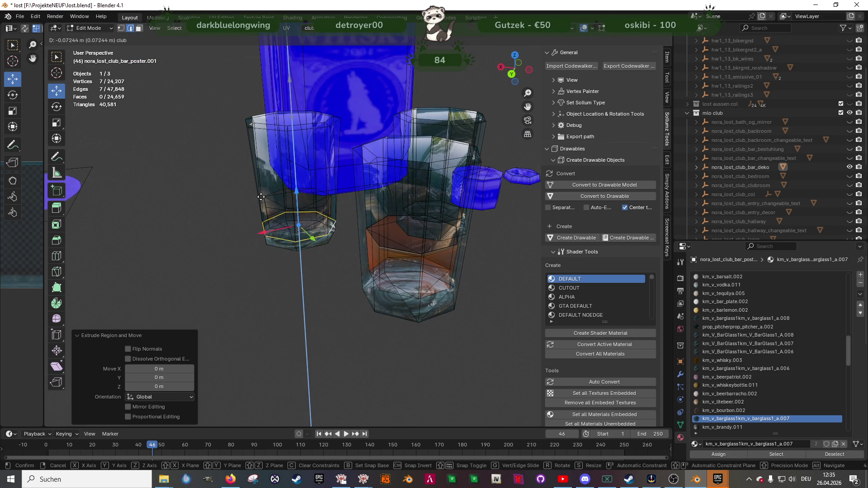
click(331, 195)
middle_drag(331, 195, 356, 259)
Shrink the second rim ring from top view to sit inside the glass
key(KP_7)
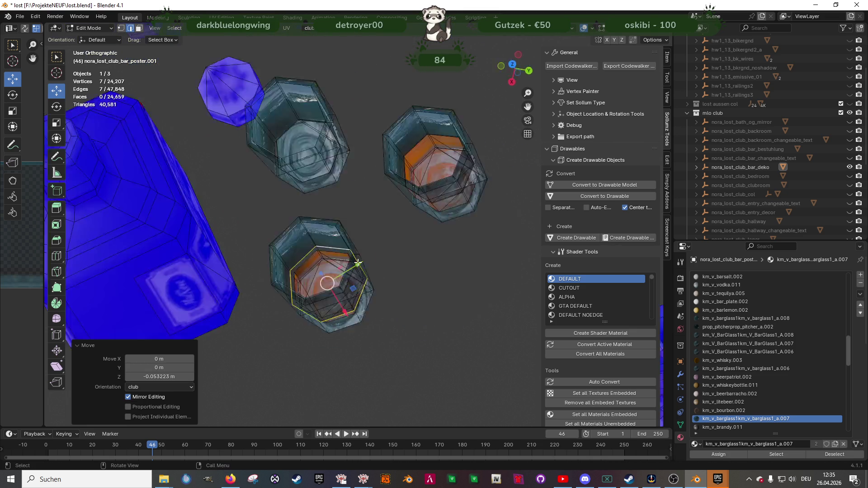
key(shift+space)
key(s)
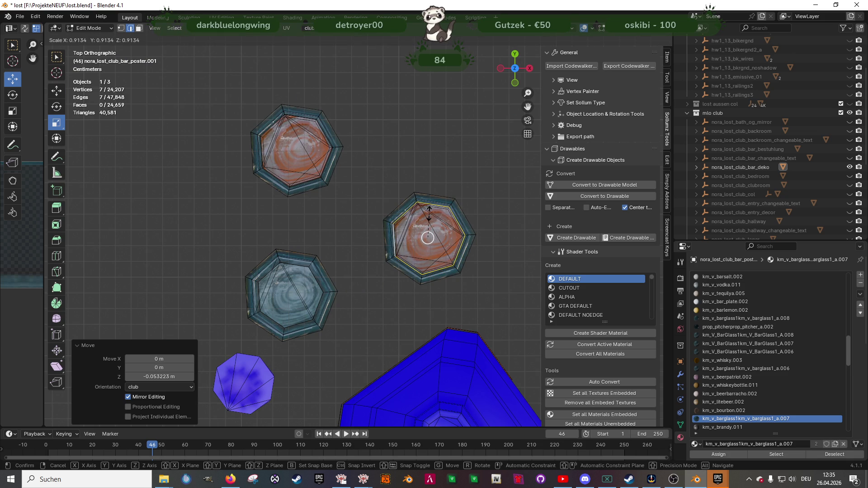
click(428, 215)
middle_drag(428, 215, 354, 215)
right_click(354, 215)
key(Escape)
Try km_v_brandy.011 on the glass faces, undo it, and select the km_v_bourbon.002 liquid faces
key(3)
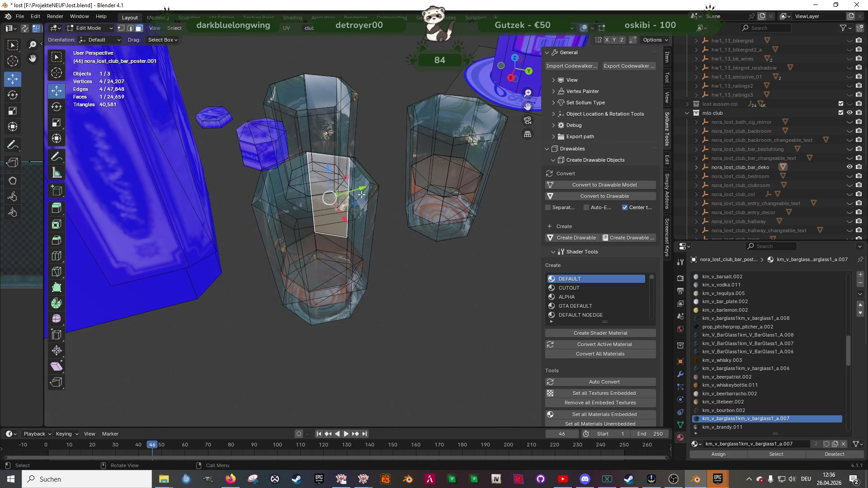
click(776, 454)
key(ctrl+z)
key(ctrl+shift+z)
click(733, 455)
mouse_move(312, 312)
middle_down()
mouse_move(365, 293)
mouse_move(316, 254)
mouse_move(293, 217)
middle_up()
key(ctrl+z)
click(298, 236)
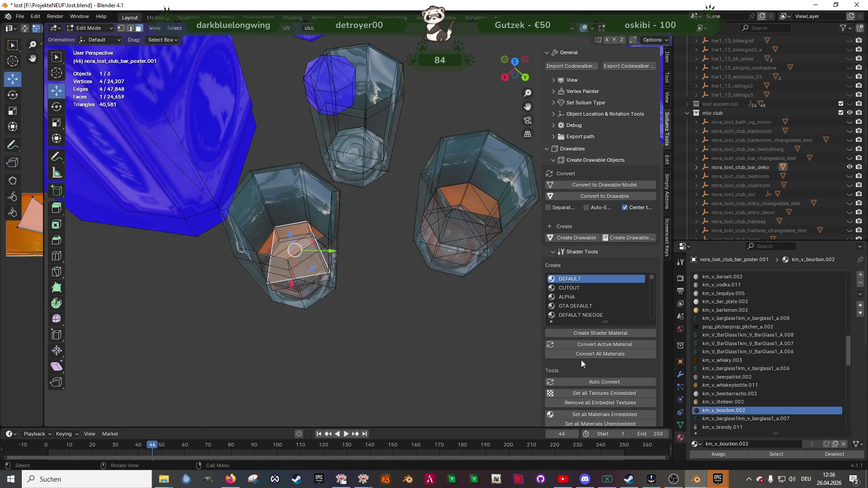
click(791, 456)
click(170, 174)
Give the liquid faces the km_v_whiskeybottle.011 material and inspect the glasses and fridge bottles
key(ctrl+z)
click(719, 455)
scroll(407, 226, down, 4)
mouse_move(407, 226)
middle_down()
mouse_move(444, 199)
mouse_move(465, 224)
mouse_move(428, 264)
middle_up()
scroll(346, 261, down, 5)
mouse_move(346, 262)
middle_down()
mouse_move(394, 244)
mouse_move(376, 260)
mouse_move(346, 320)
middle_up()
scroll(375, 260, up, 4)
scroll(346, 320, up, 8)
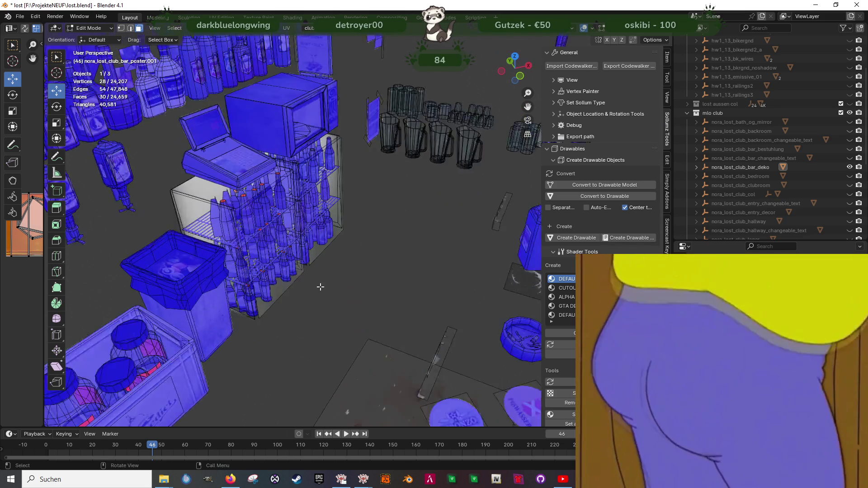
scroll(432, 382, down, 3)
mouse_move(431, 382)
middle_down()
mouse_move(307, 239)
mouse_move(326, 199)
mouse_move(362, 280)
mouse_move(308, 280)
mouse_move(388, 322)
mouse_move(355, 294)
mouse_move(342, 258)
mouse_move(475, 228)
middle_up()
scroll(308, 239, up, 4)
scroll(308, 239, down, 3)
scroll(369, 291, up, 3)
scroll(369, 291, down, 3)
scroll(283, 257, down, 5)
Export nora_lost_club_bar_deko for CodeWalker in Object Mode, then hide its collection
key(Tab)
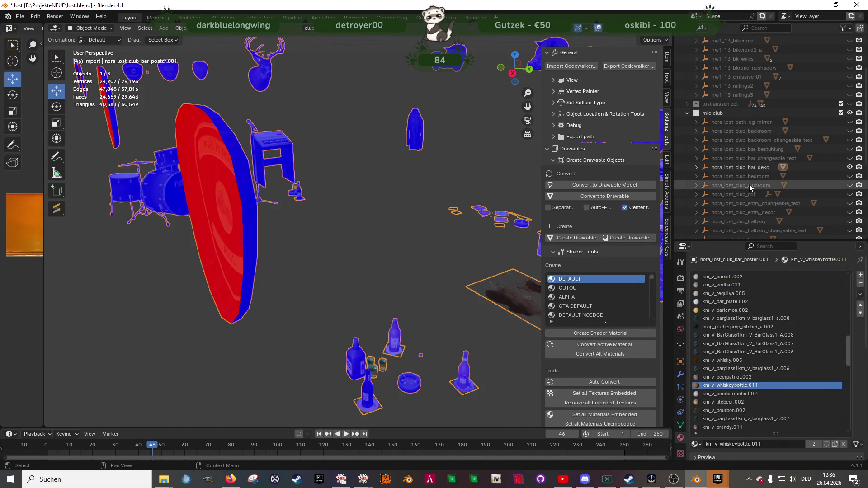
click(749, 167)
click(644, 69)
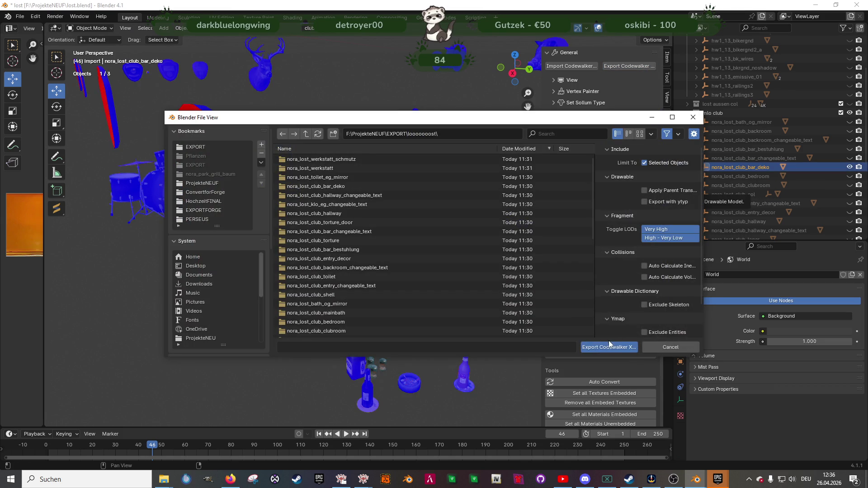
click(608, 348)
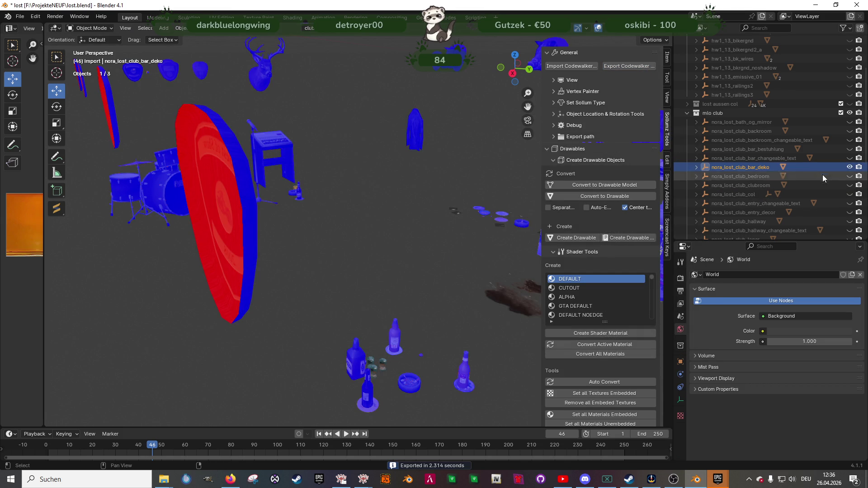
click(849, 170)
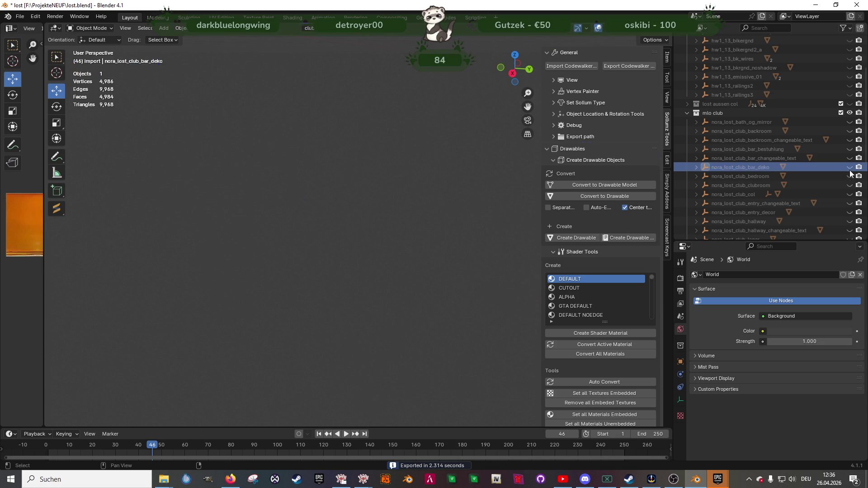
Edit the sm_charlie_bed.model mesh and start selecting its backward-facing red faces
click(728, 185)
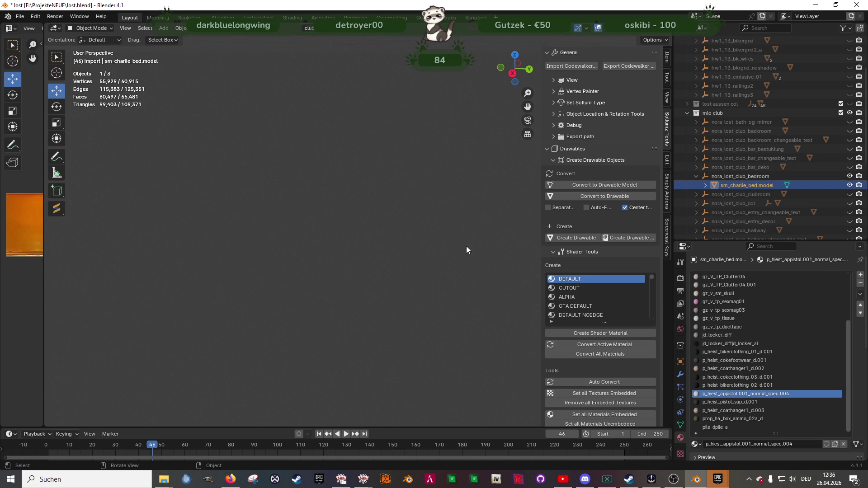
mouse_move(396, 289)
middle_down()
mouse_move(419, 280)
mouse_move(343, 208)
mouse_move(447, 189)
mouse_move(355, 189)
mouse_move(314, 238)
mouse_move(322, 293)
mouse_move(372, 262)
mouse_move(243, 376)
mouse_move(278, 150)
mouse_move(317, 217)
mouse_move(470, 261)
middle_up()
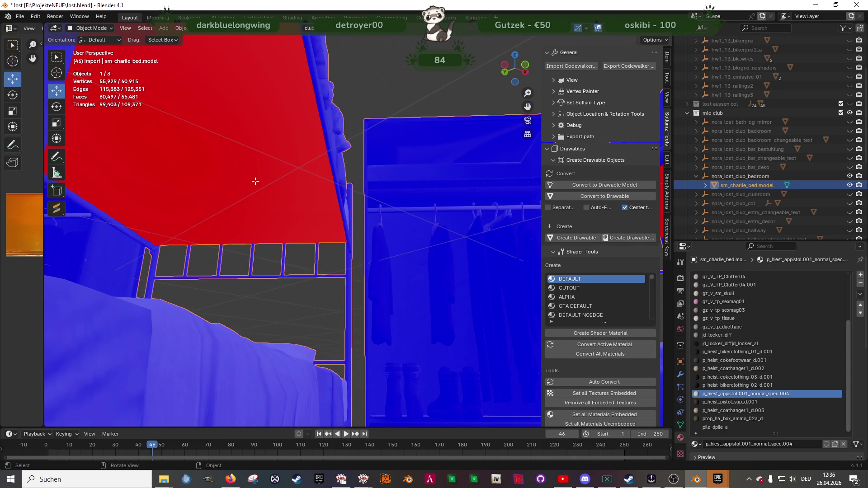
key(Tab)
click(256, 181)
mouse_move(256, 181)
middle_down()
mouse_move(418, 217)
mouse_move(235, 324)
mouse_move(434, 314)
mouse_move(226, 256)
middle_up()
shift+click(464, 204)
shift+click(233, 251)
shift+click(215, 376)
mouse_move(215, 377)
middle_down()
mouse_move(380, 341)
mouse_move(317, 316)
mouse_move(131, 330)
mouse_move(235, 282)
mouse_move(258, 300)
mouse_move(204, 271)
mouse_move(211, 192)
middle_up()
shift+click(233, 236)
mouse_move(233, 236)
middle_down()
mouse_move(238, 275)
mouse_move(149, 292)
mouse_move(283, 272)
mouse_move(202, 242)
mouse_move(219, 173)
middle_up()
Add the remaining red bunk-bed faces to the selection and flip their normals
shift+click(149, 292)
shift+click(219, 174)
shift+click(187, 282)
mouse_move(187, 283)
middle_down()
mouse_move(204, 299)
mouse_move(115, 276)
mouse_move(163, 218)
middle_up()
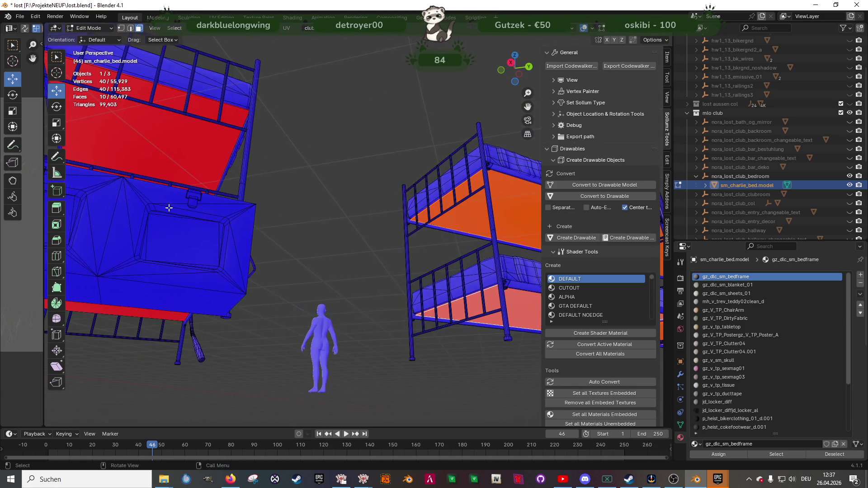
middle_drag(165, 148, 116, 252)
shift+click(117, 254)
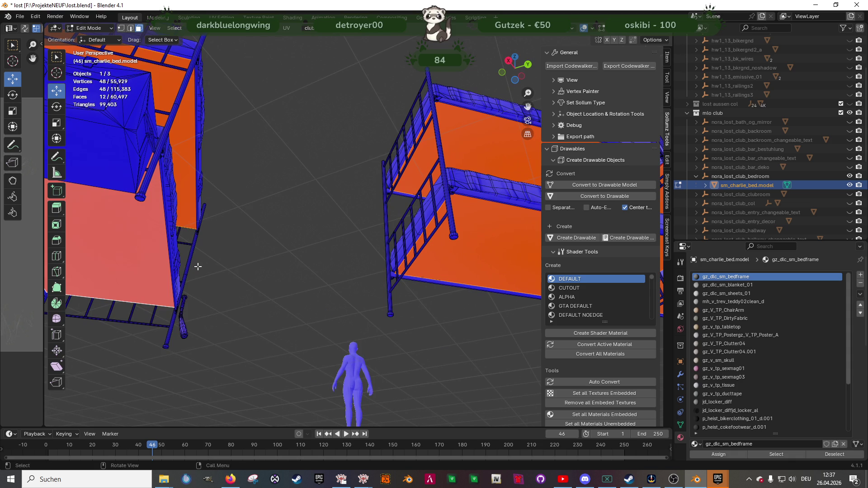
click(175, 269)
mouse_move(207, 254)
middle_down()
mouse_move(342, 278)
mouse_move(281, 293)
mouse_move(436, 285)
mouse_move(219, 314)
mouse_move(426, 281)
mouse_move(353, 281)
mouse_move(323, 245)
mouse_move(340, 228)
mouse_move(377, 222)
middle_up()
Select all bed frame material faces and recalculate their normals to face outside
key(Tab)
key(Tab)
click(341, 220)
click(777, 455)
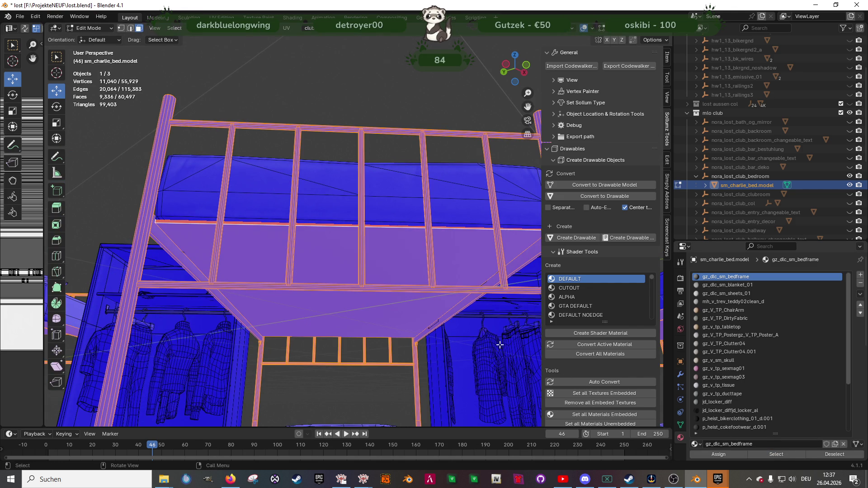
mouse_move(412, 304)
middle_down()
mouse_move(249, 345)
mouse_move(285, 308)
mouse_move(356, 301)
mouse_move(425, 239)
mouse_move(403, 225)
mouse_move(503, 271)
mouse_move(504, 287)
mouse_move(354, 297)
mouse_move(223, 287)
mouse_move(394, 304)
middle_up()
key(alt+n)
click(306, 319)
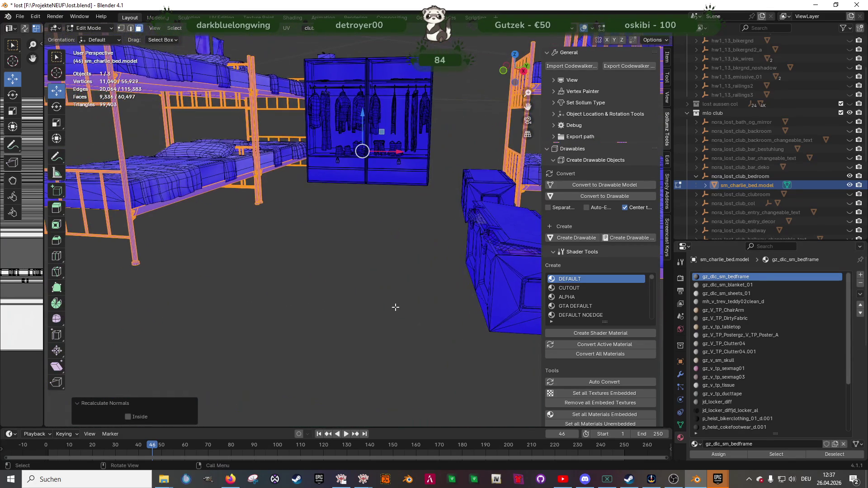
key(Tab)
Export the bedroom collection for CodeWalker, hide it and show the clubroom collection
mouse_move(329, 294)
middle_down()
mouse_move(287, 274)
mouse_move(316, 240)
mouse_move(452, 231)
mouse_move(509, 267)
mouse_move(409, 257)
mouse_move(373, 242)
mouse_move(423, 261)
mouse_move(520, 226)
middle_up()
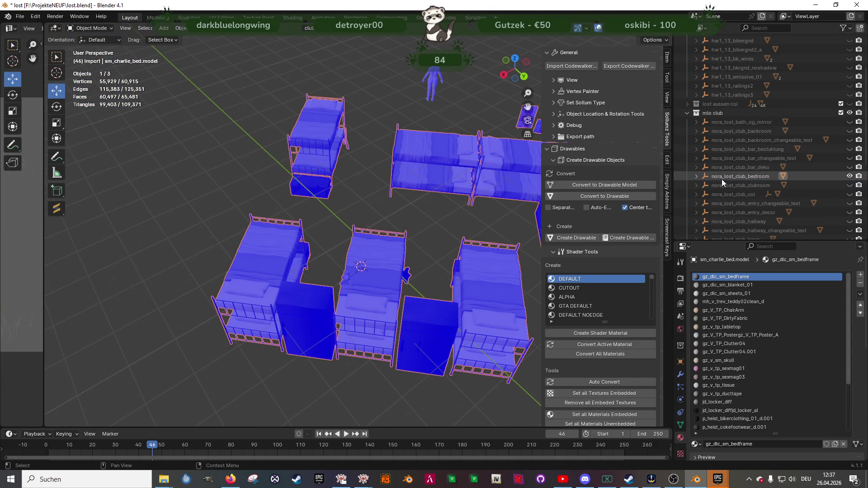
click(734, 178)
click(629, 66)
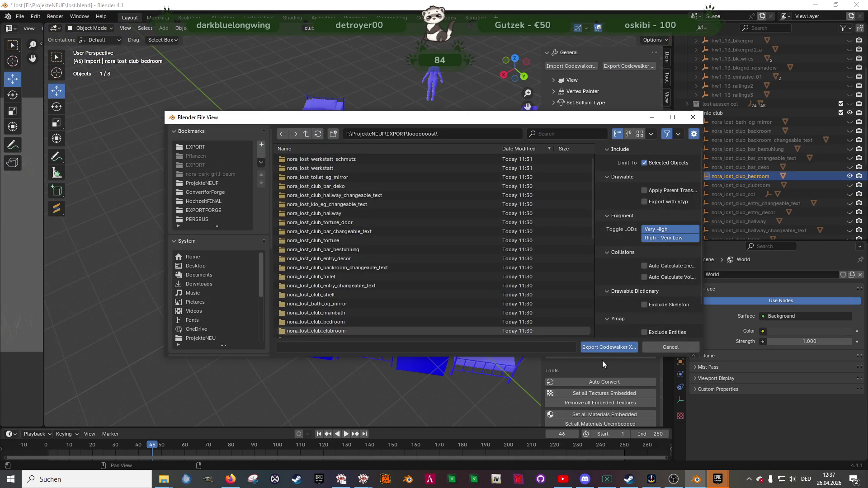
click(604, 349)
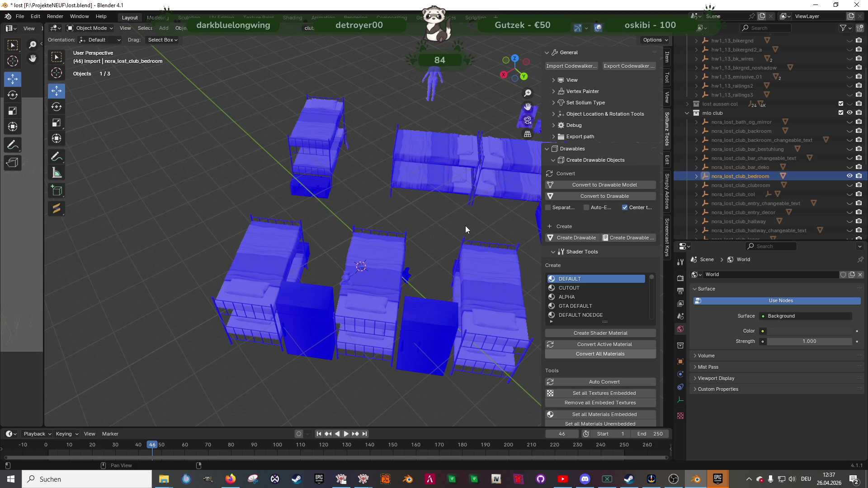
click(851, 177)
click(851, 186)
mouse_move(410, 295)
middle_down()
mouse_move(294, 178)
mouse_move(384, 246)
mouse_move(337, 254)
mouse_move(324, 275)
mouse_move(333, 275)
mouse_move(308, 284)
middle_up()
Edit the clubroom mesh and frame the aquarium agave plant
scroll(314, 281, up, 5)
click(314, 281)
key(Tab)
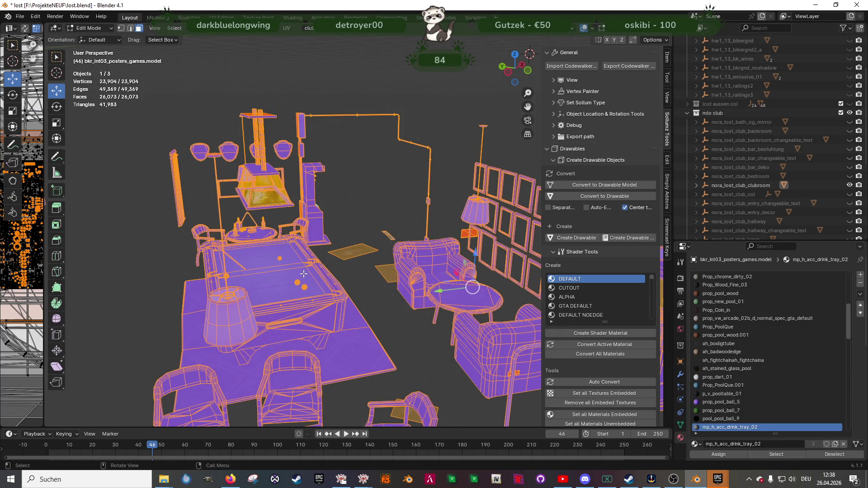
click(303, 274)
scroll(303, 274, up, 5)
mouse_move(344, 226)
middle_down()
mouse_move(357, 208)
mouse_move(417, 252)
mouse_move(401, 231)
mouse_move(407, 244)
mouse_move(472, 277)
mouse_move(392, 277)
mouse_move(357, 312)
mouse_move(326, 324)
mouse_move(363, 324)
mouse_move(297, 305)
mouse_move(307, 323)
middle_up()
scroll(417, 252, up, 3)
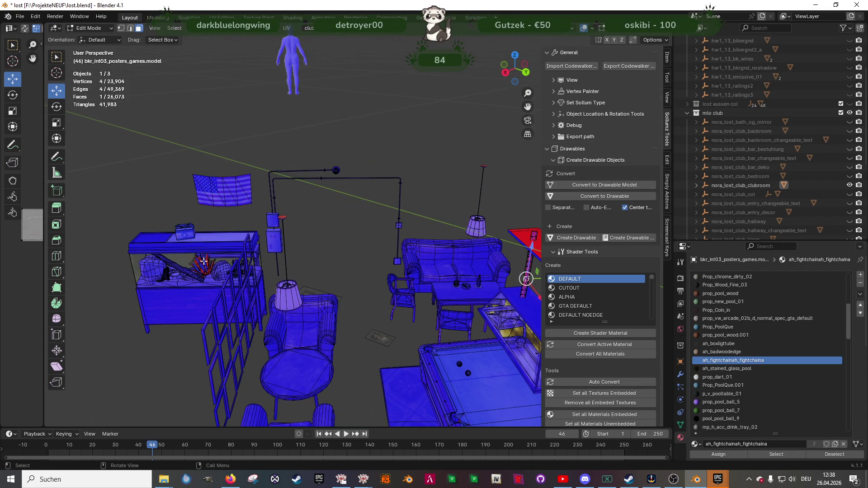
key(KP_Decimal)
scroll(272, 267, up, 4)
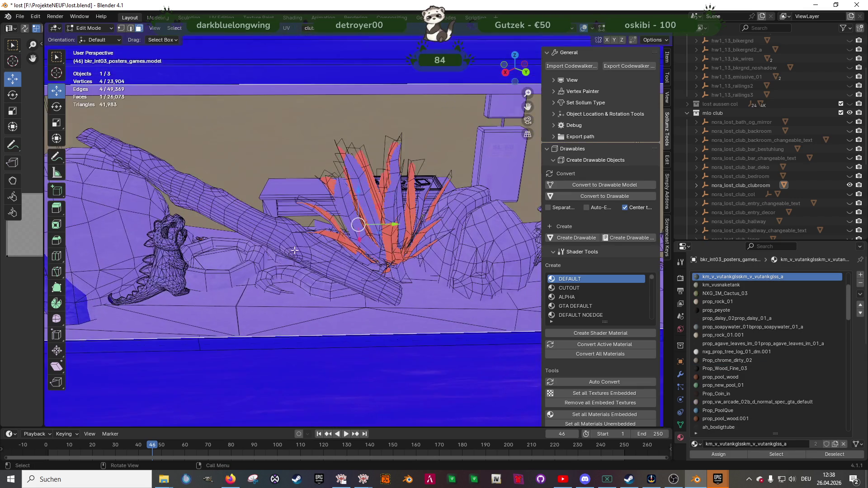
mouse_move(317, 260)
middle_down()
mouse_move(331, 262)
mouse_move(349, 306)
mouse_move(320, 293)
mouse_move(324, 299)
mouse_move(347, 258)
mouse_move(319, 273)
mouse_move(327, 268)
middle_up()
Select the agave leaves material faces, duplicate them in place and flip the copy's normals
key(alt+z)
click(776, 455)
key(alt+z)
key(ctrl+z)
click(777, 454)
key(alt+z)
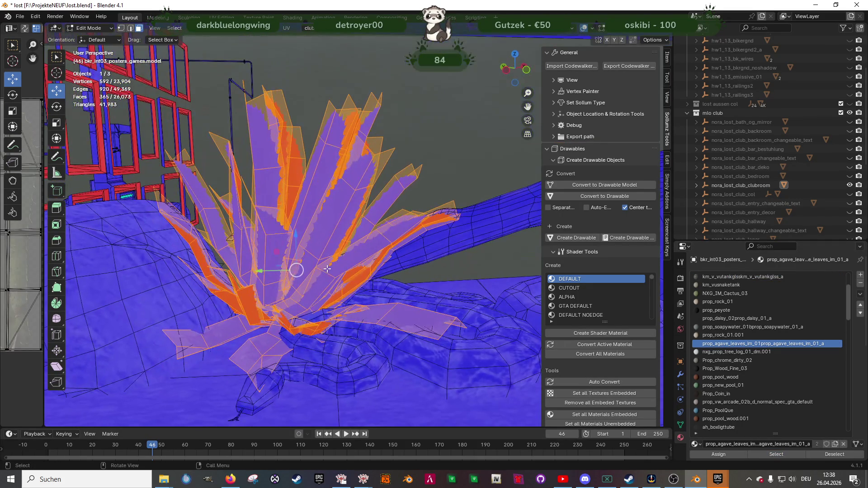
key(shift+d)
right_click(327, 265)
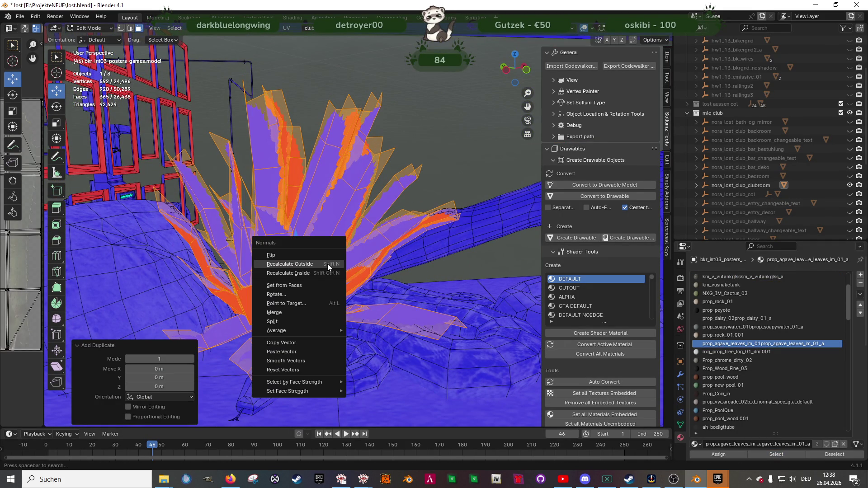
click(286, 256)
Select the daisy's faces in the plant pot and flip their normals
scroll(286, 256, down, 3)
mouse_move(290, 263)
middle_down()
mouse_move(356, 270)
mouse_move(335, 276)
mouse_move(357, 280)
mouse_move(268, 304)
middle_up()
scroll(267, 304, up, 10)
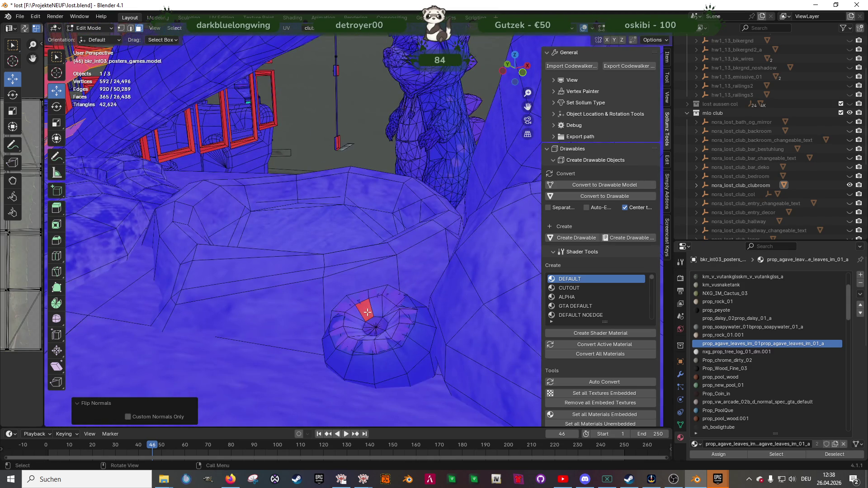
click(368, 312)
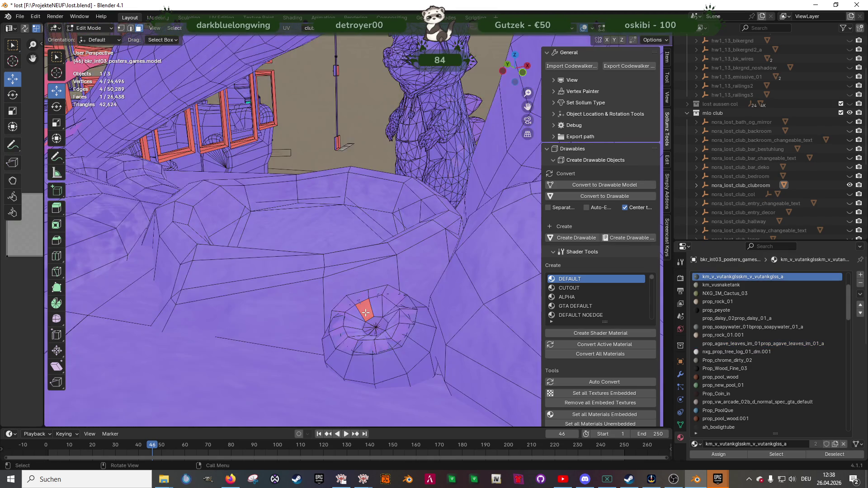
scroll(365, 312, up, 3)
click(373, 395)
key(alt+n)
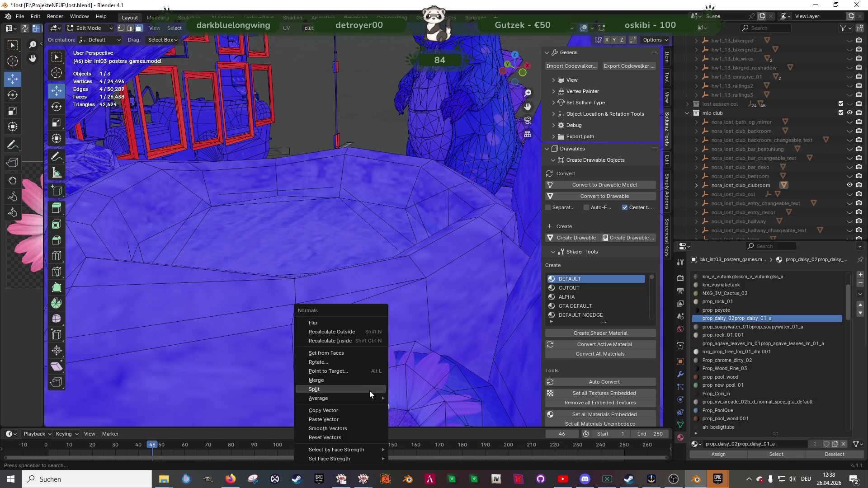
click(321, 323)
mouse_move(358, 349)
middle_down()
mouse_move(282, 253)
mouse_move(419, 316)
middle_up()
In wireframe view, box-select the hanging lamp while leaving the round table unselected
key(KP_Decimal)
scroll(385, 244, down, 3)
mouse_move(385, 245)
middle_down()
mouse_move(356, 286)
mouse_move(448, 316)
mouse_move(378, 272)
mouse_move(353, 314)
mouse_move(312, 318)
mouse_move(357, 332)
mouse_move(324, 255)
middle_up()
key(shift+z)
drag(324, 255, 373, 300)
middle_drag(373, 300, 335, 280)
ctrl+drag(272, 261, 399, 325)
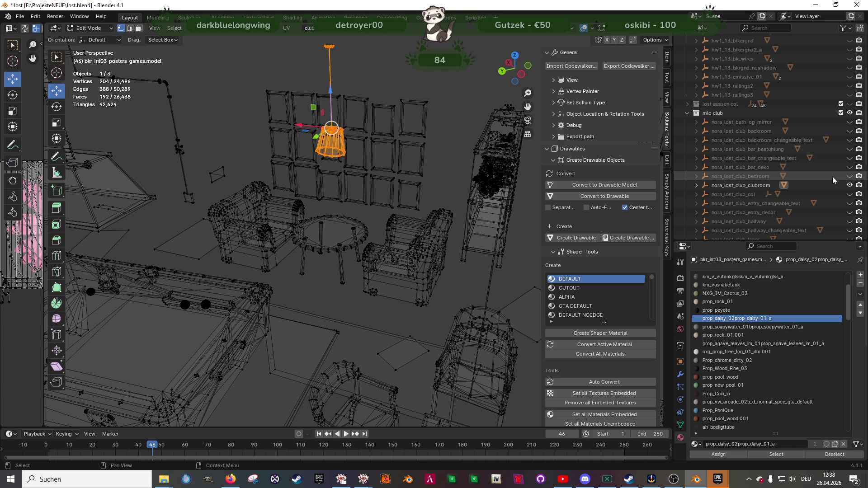
Show the nora_lost_club_shell collection and nudge the lamp shade along one axis
scroll(832, 190, down, 2)
scroll(832, 192, down, 2)
click(850, 221)
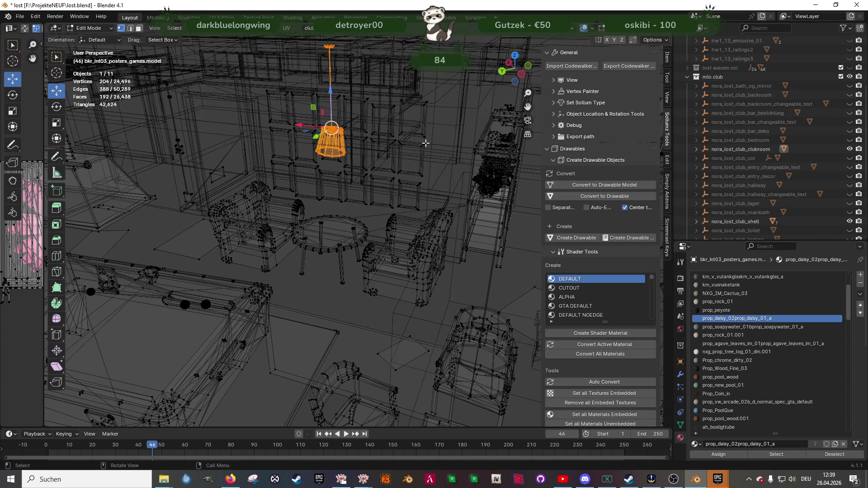
scroll(414, 130, up, 5)
mouse_move(367, 193)
middle_down()
mouse_move(358, 207)
mouse_move(355, 197)
middle_up()
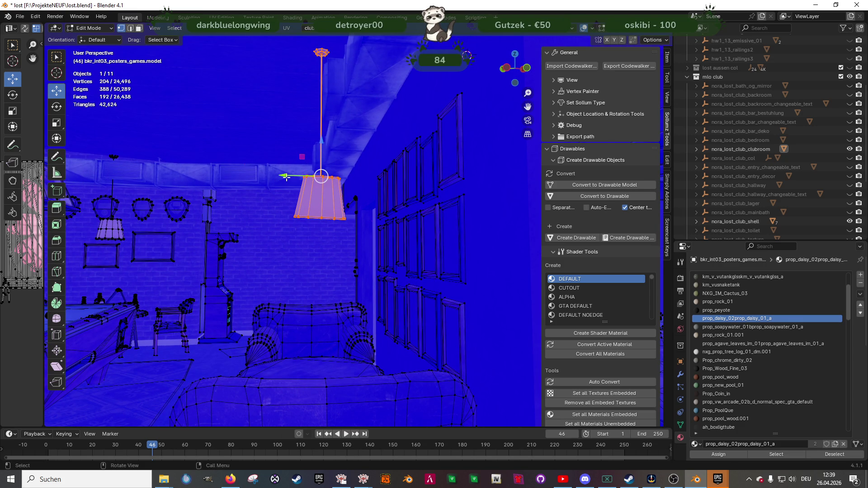
drag(286, 176, 275, 180)
mouse_move(275, 181)
middle_down()
mouse_move(285, 222)
mouse_move(318, 223)
mouse_move(325, 250)
mouse_move(359, 161)
mouse_move(398, 196)
mouse_move(415, 227)
middle_up()
Select the lamp shade and frame it up close
click(359, 161)
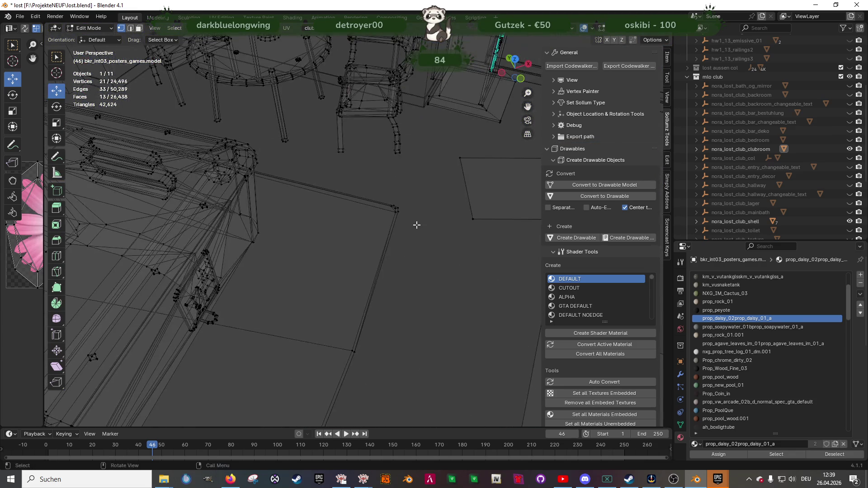
key(KP_Decimal)
scroll(397, 277, down, 3)
mouse_move(397, 277)
middle_down()
mouse_move(323, 246)
mouse_move(360, 142)
middle_up()
scroll(361, 142, up, 5)
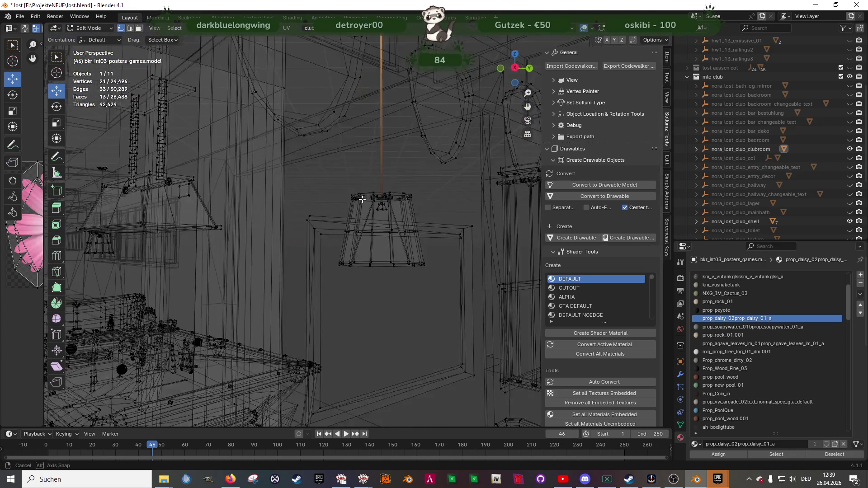
mouse_move(378, 204)
middle_down()
mouse_move(358, 188)
mouse_move(367, 207)
middle_up()
Box-select the whole lamp shade and shift it -0.1757 m along X in shaded view
drag(271, 127, 498, 361)
scroll(498, 360, down, 3)
mouse_move(498, 360)
middle_down()
mouse_move(406, 281)
mouse_move(397, 232)
middle_up()
scroll(407, 281, down, 2)
key(shift+z)
drag(416, 207, 411, 208)
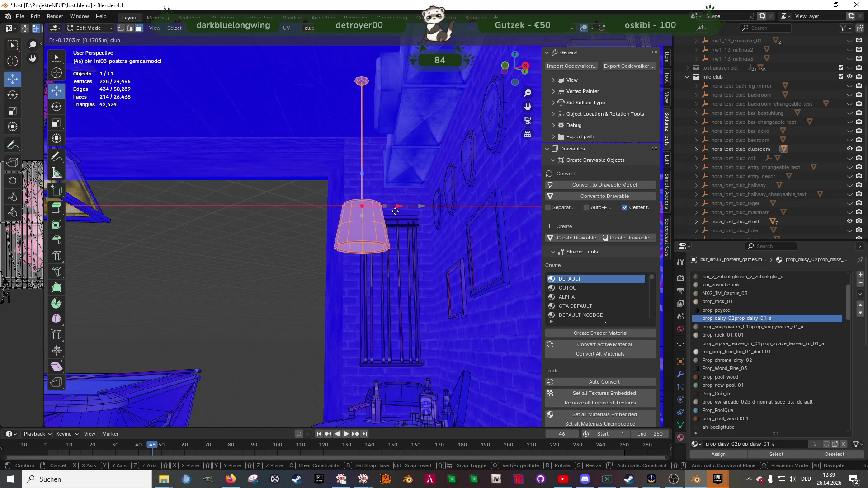
drag(394, 212, 395, 211)
mouse_move(395, 212)
middle_down()
mouse_move(440, 221)
mouse_move(423, 238)
mouse_move(244, 246)
mouse_move(441, 316)
mouse_move(384, 255)
mouse_move(311, 258)
mouse_move(339, 284)
mouse_move(235, 236)
mouse_move(313, 279)
mouse_move(355, 238)
mouse_move(363, 246)
mouse_move(355, 248)
middle_up()
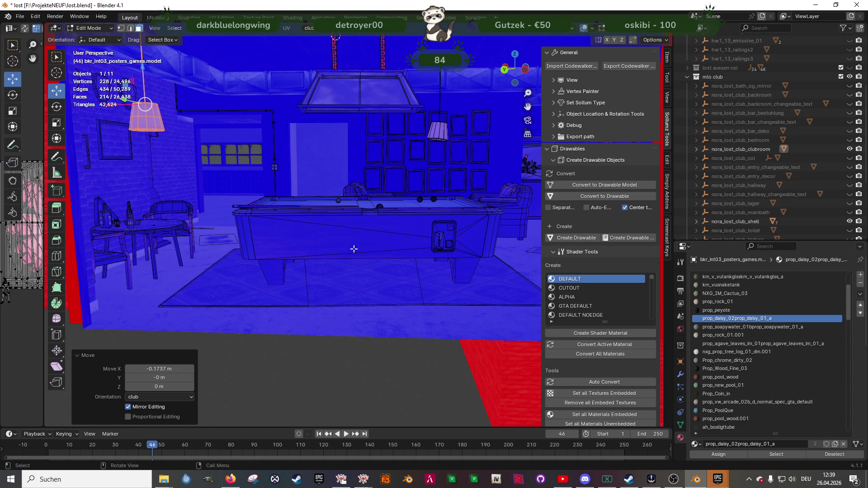
Export the nora_lost_club_clubroom collection for CodeWalker
middle_drag(327, 205, 344, 196)
click(726, 149)
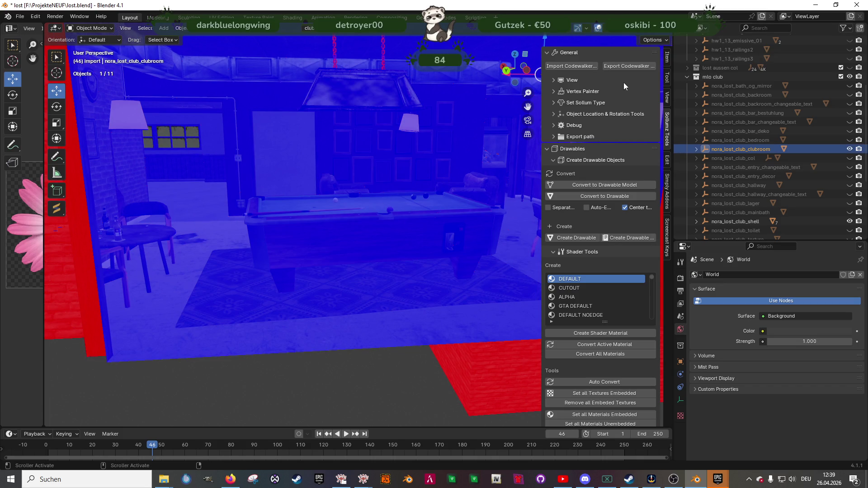
click(623, 66)
click(612, 346)
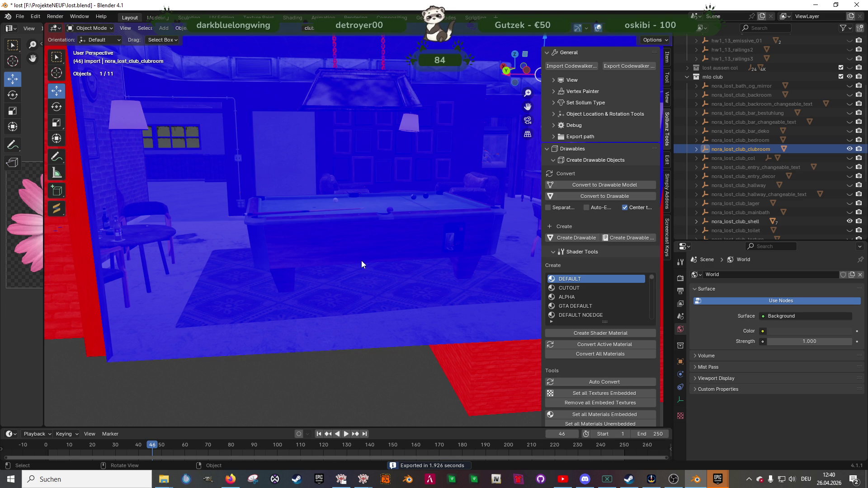
Hide the clubroom and shell, check the entry collections, and leave only the hallway visible
click(851, 149)
click(851, 167)
click(850, 222)
mouse_move(325, 131)
middle_down()
mouse_move(429, 185)
mouse_move(477, 186)
mouse_move(294, 197)
mouse_move(374, 187)
mouse_move(283, 190)
mouse_move(299, 189)
mouse_move(235, 231)
mouse_move(310, 303)
mouse_move(373, 262)
mouse_move(359, 281)
mouse_move(330, 214)
mouse_move(349, 247)
middle_up()
click(850, 167)
click(849, 176)
click(850, 176)
click(850, 185)
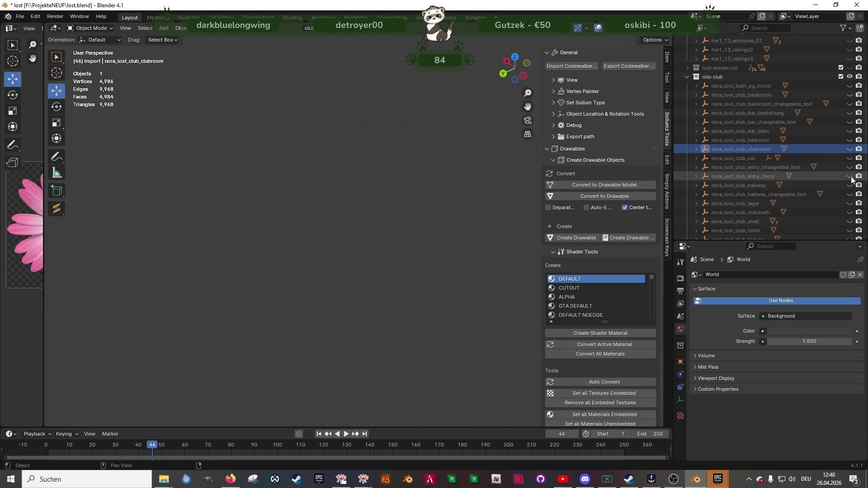
scroll(726, 189, down, 4)
mouse_move(474, 174)
middle_down()
mouse_move(409, 188)
mouse_move(487, 208)
mouse_move(387, 310)
mouse_move(451, 236)
mouse_move(376, 265)
mouse_move(385, 196)
mouse_move(329, 210)
mouse_move(397, 217)
mouse_move(437, 208)
mouse_move(325, 280)
mouse_move(391, 214)
mouse_move(319, 235)
mouse_move(354, 232)
mouse_move(282, 243)
mouse_move(317, 259)
mouse_move(556, 250)
middle_up()
mouse_move(424, 215)
middle_down()
mouse_move(436, 233)
mouse_move(393, 247)
middle_up()
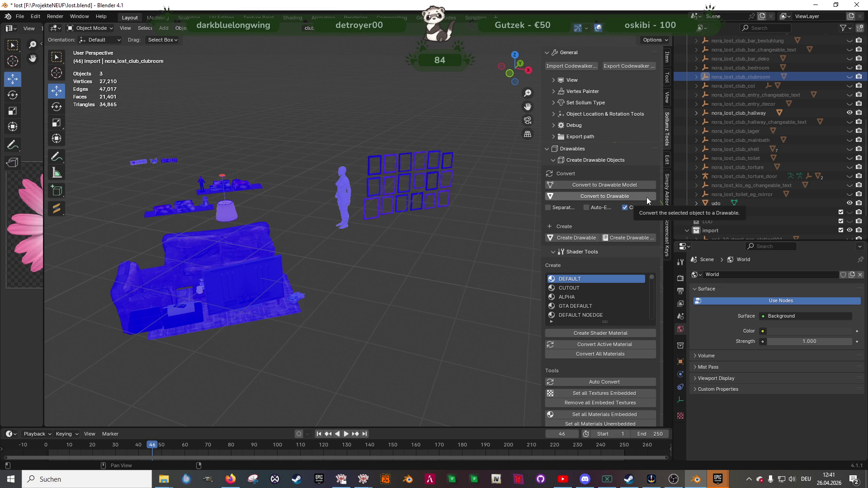
mouse_move(268, 248)
middle_down()
mouse_move(374, 229)
mouse_move(362, 252)
mouse_move(482, 226)
mouse_move(421, 241)
mouse_move(321, 238)
mouse_move(316, 285)
mouse_move(443, 291)
middle_up()
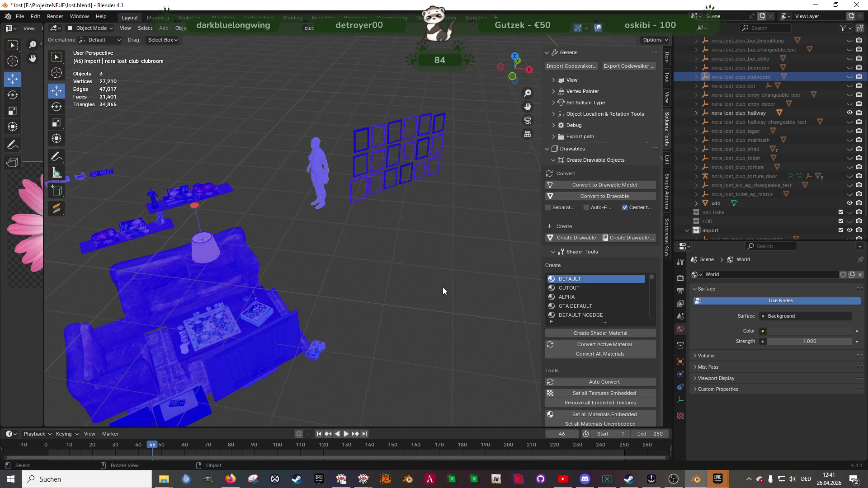
mouse_move(460, 340)
middle_down()
mouse_move(466, 291)
mouse_move(411, 312)
mouse_move(308, 298)
mouse_move(365, 280)
mouse_move(417, 282)
mouse_move(385, 364)
middle_up()
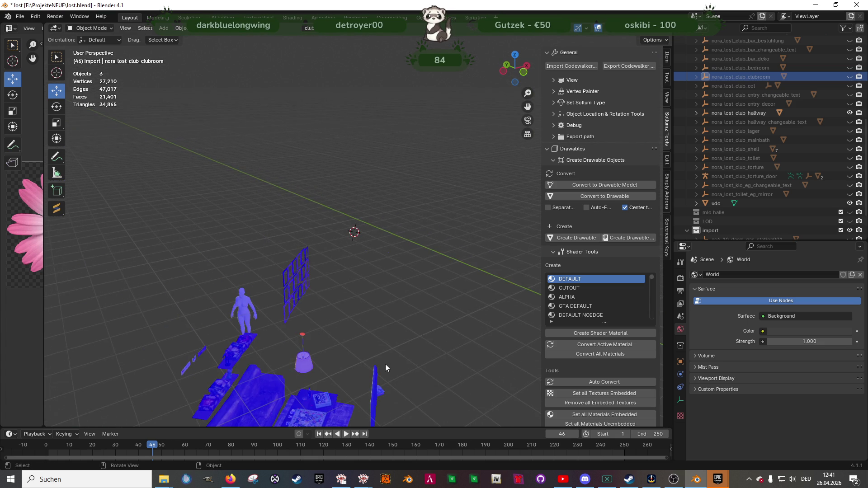
Hide the hallway collections and show the nora_lost_club_lager storage room
click(850, 112)
click(850, 122)
mouse_move(398, 272)
middle_down()
mouse_move(353, 283)
mouse_move(349, 267)
middle_up()
click(851, 122)
click(851, 131)
mouse_move(419, 233)
shift+middle_down()
mouse_move(384, 206)
mouse_move(396, 283)
mouse_move(392, 240)
mouse_move(272, 256)
mouse_move(336, 238)
mouse_move(340, 266)
mouse_move(319, 285)
mouse_move(303, 353)
shift+middle_up()
scroll(335, 244, up, 3)
scroll(336, 238, up, 3)
scroll(319, 285, up, 3)
Flip the normals of the Blarneys crate's red strip face in Edit Mode
click(280, 373)
key(Tab)
click(281, 373)
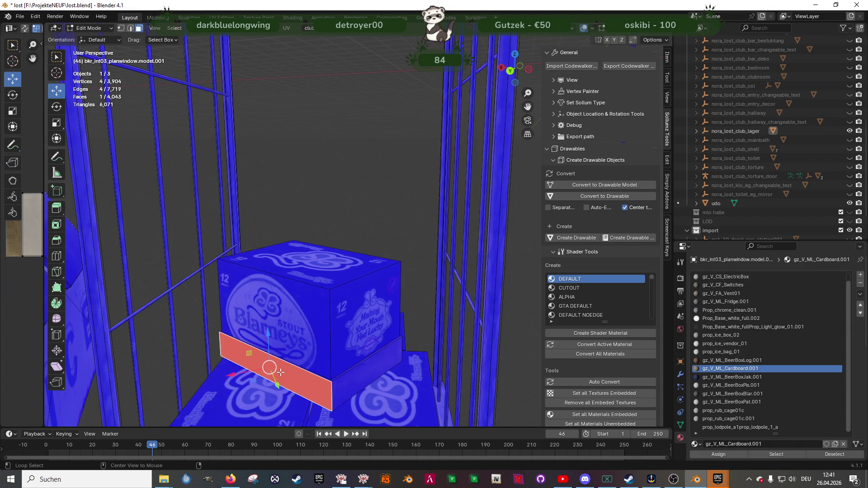
key(alt+n)
click(254, 327)
scroll(254, 326, down, 5)
mouse_move(254, 326)
middle_down()
mouse_move(407, 304)
mouse_move(465, 308)
mouse_move(369, 265)
mouse_move(448, 276)
mouse_move(401, 314)
mouse_move(368, 297)
mouse_move(382, 356)
middle_up()
Return to Object Mode and select nora_lost_club_lager, closing the CodeWalker export dialog
key(Tab)
click(746, 133)
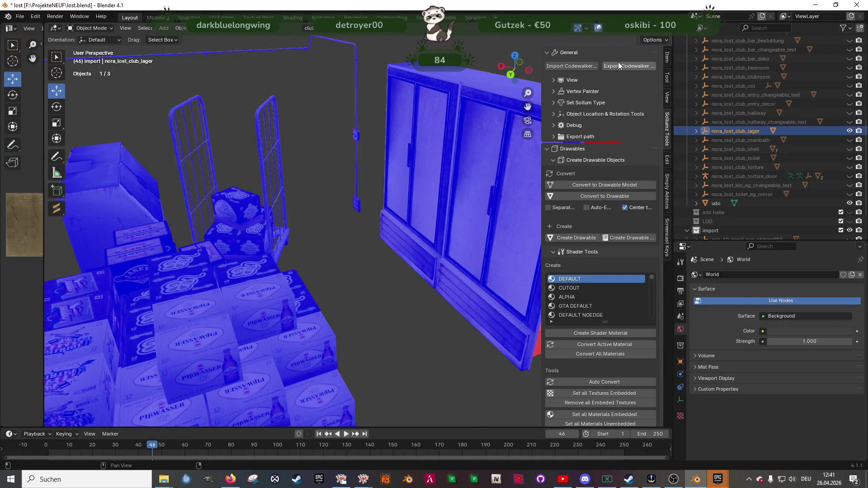
click(618, 63)
click(595, 350)
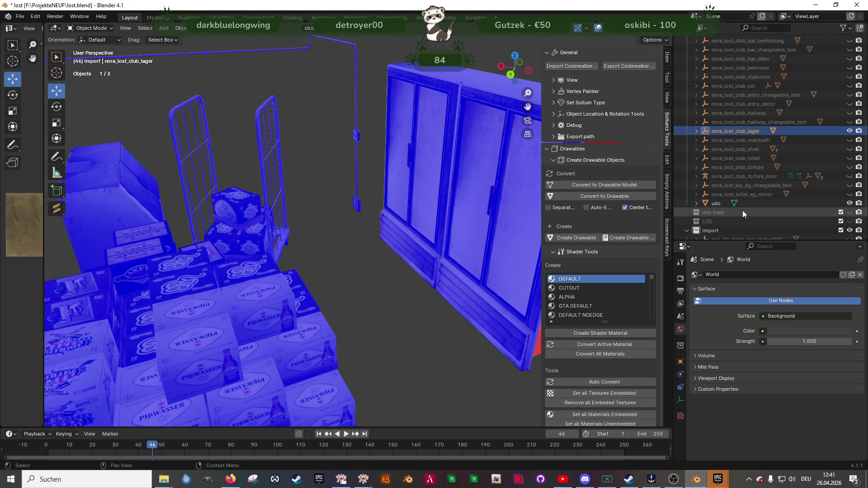
Hide nora_lost_club_lager, show nora_lost_club_mainbath, and bring the bathroom bench into view
click(850, 131)
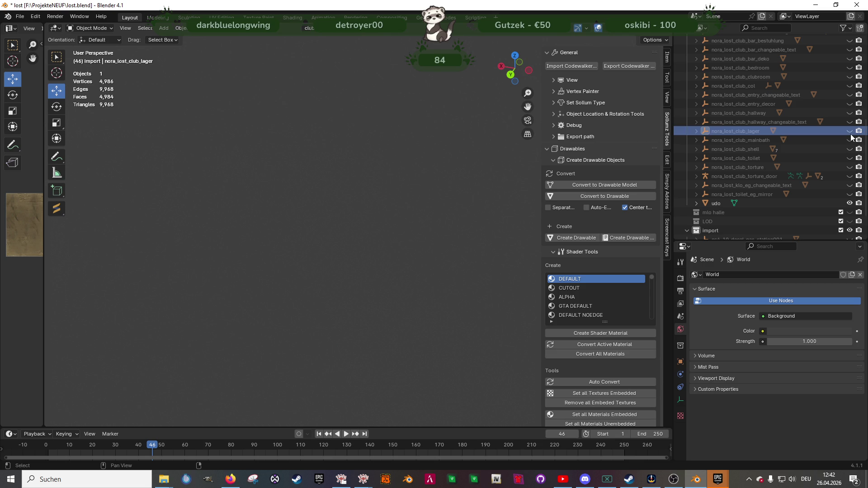
click(851, 140)
mouse_move(449, 221)
middle_down()
mouse_move(424, 236)
mouse_move(430, 246)
mouse_move(348, 249)
middle_up()
mouse_move(374, 244)
middle_down()
mouse_move(344, 235)
mouse_move(402, 239)
mouse_move(453, 277)
mouse_move(287, 296)
mouse_move(324, 170)
mouse_move(398, 186)
mouse_move(402, 259)
middle_up()
scroll(380, 235, up, 3)
scroll(377, 229, down, 5)
scroll(402, 259, up, 12)
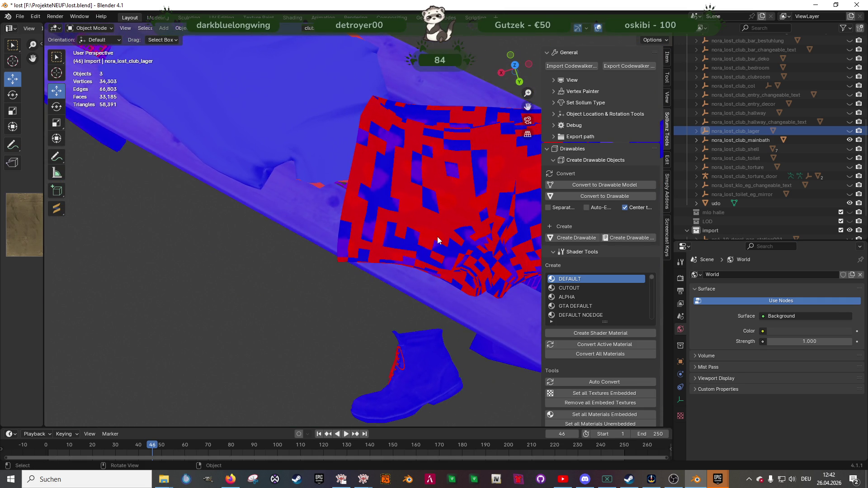
In Edit Mode on the bath mesh, select all faces using the underwearboxers material
click(437, 240)
key(Tab)
click(438, 234)
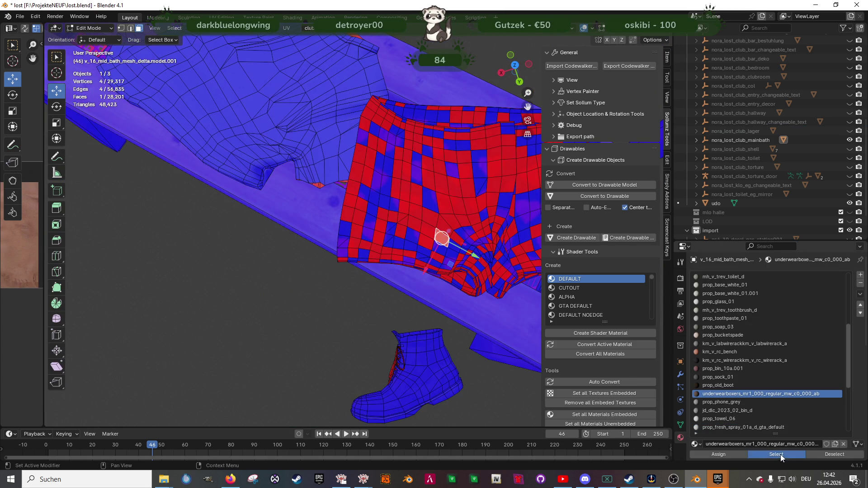
click(781, 455)
scroll(398, 243, down, 8)
scroll(399, 243, up, 3)
Recalculate the boxer shorts' normals outside and choose the prop_old_boot material slot
key(alt+n)
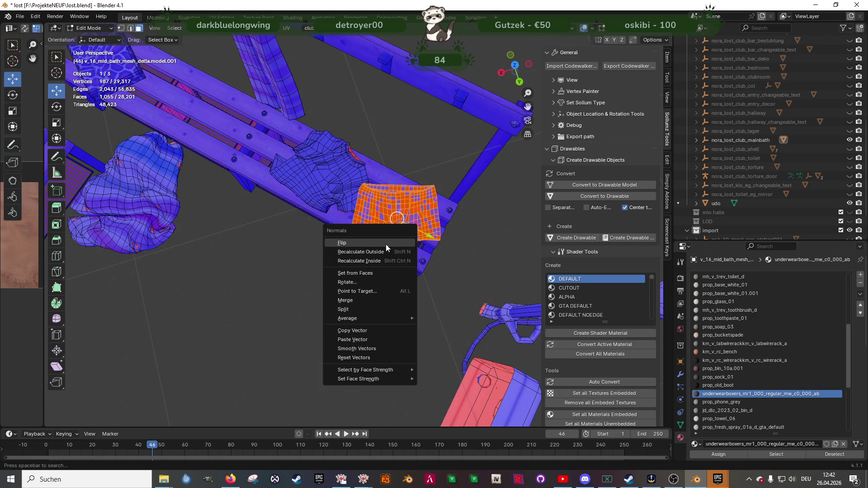
click(364, 249)
scroll(391, 244, up, 5)
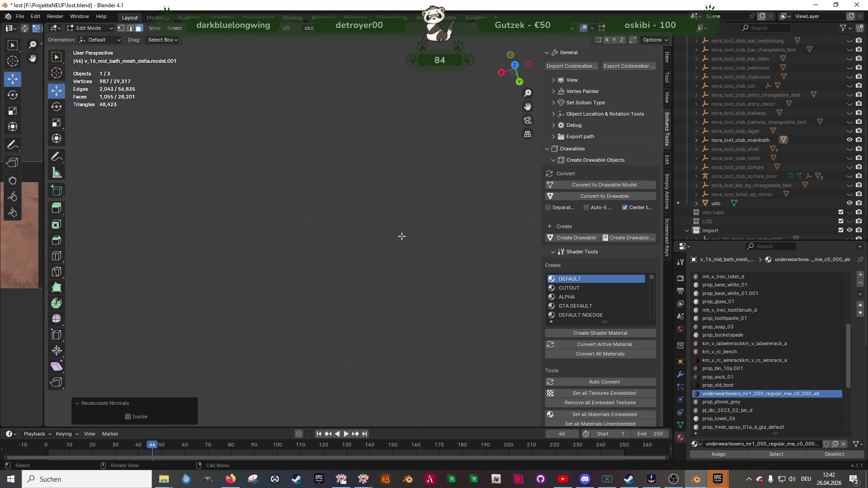
mouse_move(538, 160)
shift+middle_down()
mouse_move(472, 186)
mouse_move(420, 186)
shift+middle_up()
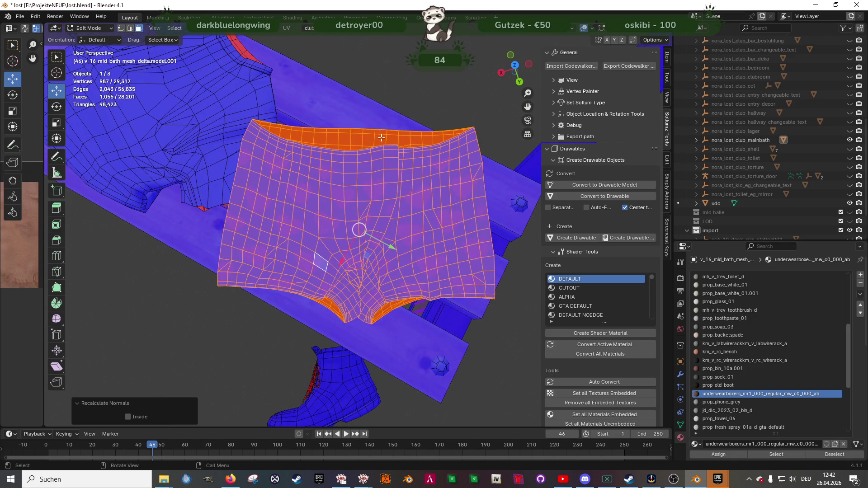
mouse_move(370, 195)
middle_down()
mouse_move(428, 129)
mouse_move(407, 124)
mouse_move(348, 180)
mouse_move(242, 229)
middle_up()
mouse_move(319, 219)
middle_down()
mouse_move(387, 241)
mouse_move(403, 208)
mouse_move(468, 246)
middle_up()
click(718, 385)
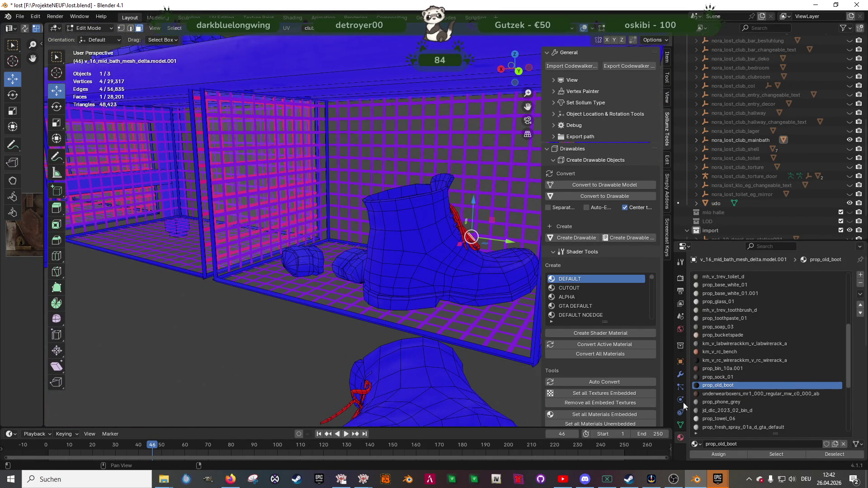
Select the prop_old_boot faces and recalculate the boots' normals outside
click(780, 454)
key(alt+n)
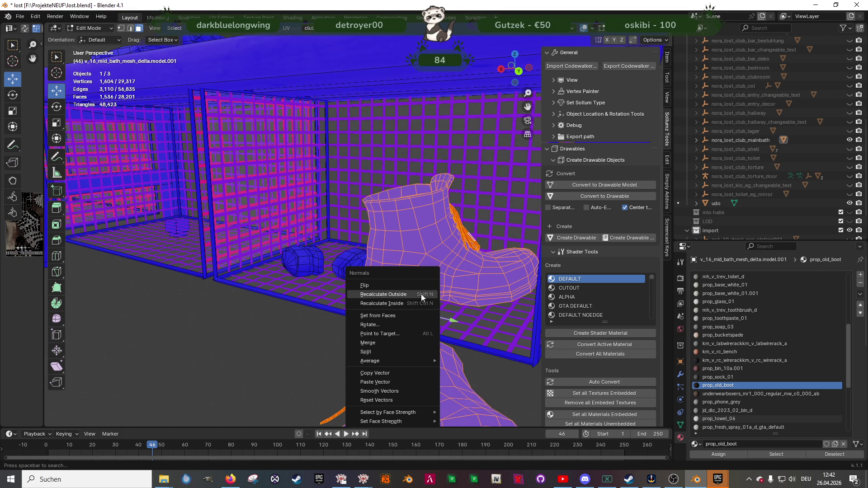
click(381, 296)
middle_drag(387, 315, 511, 329)
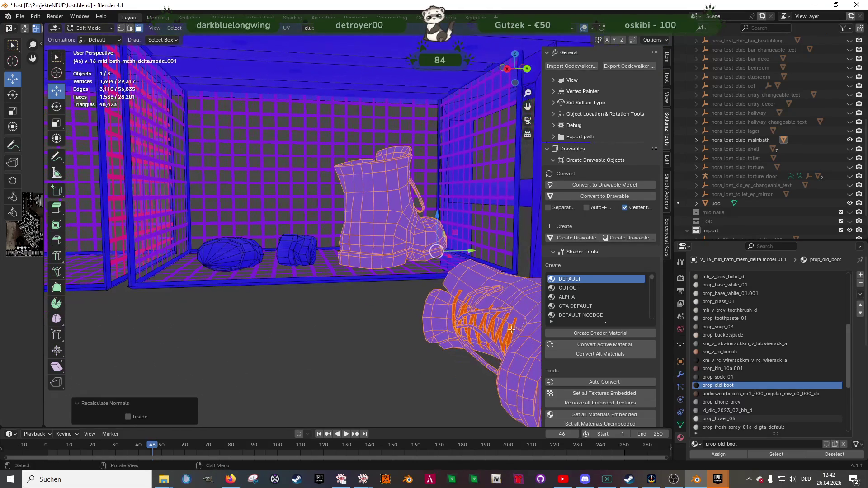
key(ctrl+z)
key(ctrl+shift+z)
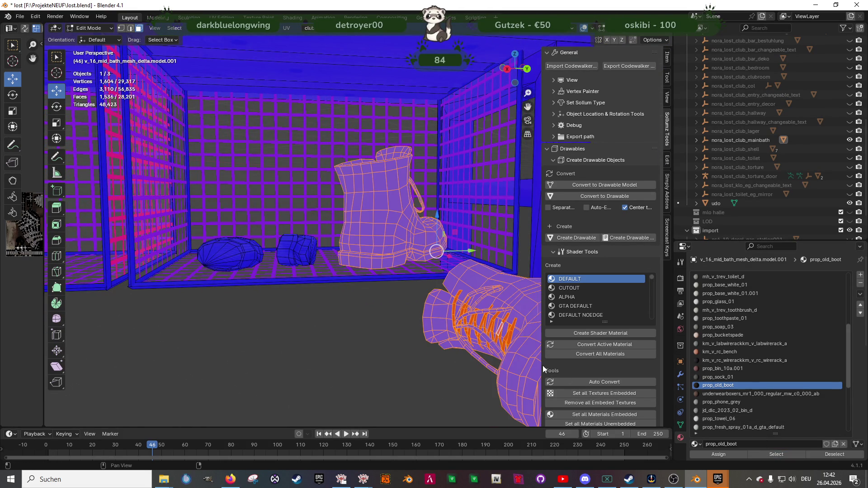
key(alt+n)
click(460, 333)
Select a boot lace face and widen the image editor to show the boot texture
mouse_move(459, 331)
shift+middle_down()
mouse_move(428, 327)
mouse_move(407, 348)
mouse_move(358, 361)
mouse_move(384, 343)
mouse_move(459, 333)
mouse_move(453, 316)
shift+middle_up()
scroll(444, 272, up, 5)
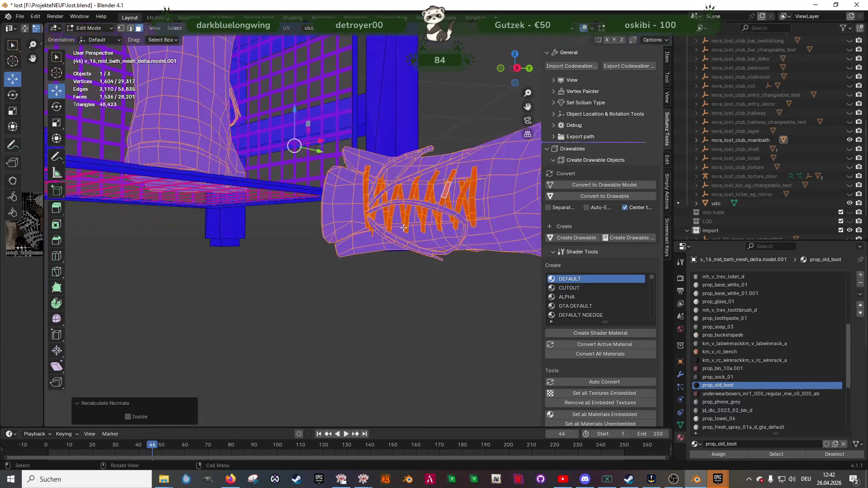
shift+middle_drag(432, 217, 401, 218)
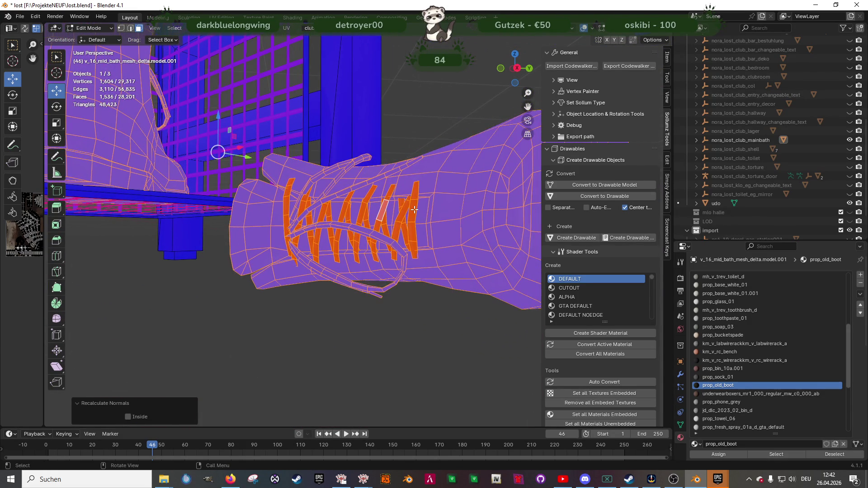
click(414, 210)
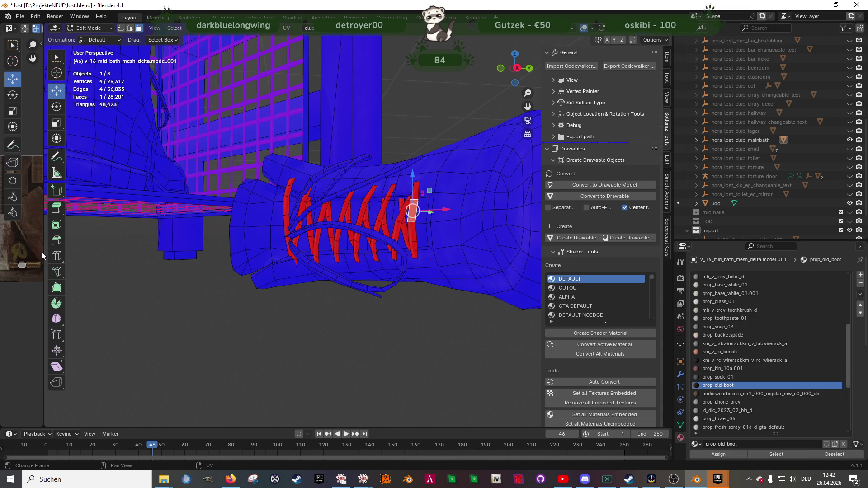
drag(43, 250, 233, 250)
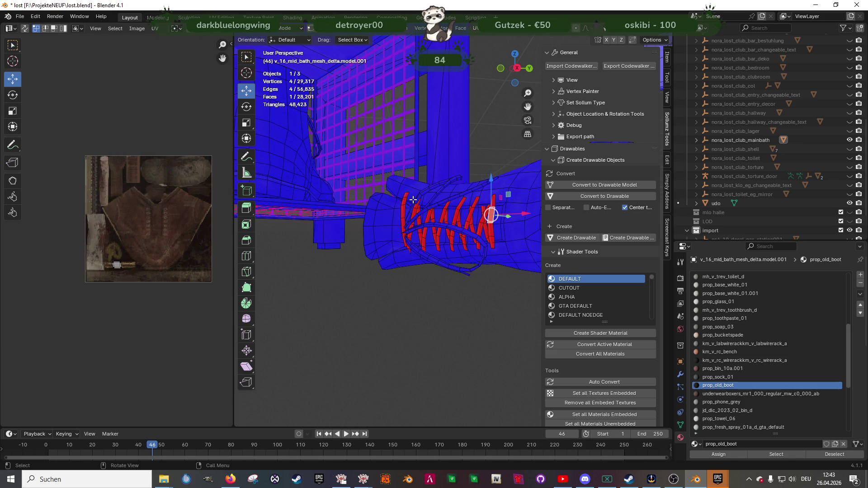
Select all of the old boot's inward-facing lace strips using linked selection
key(ctrl+l)
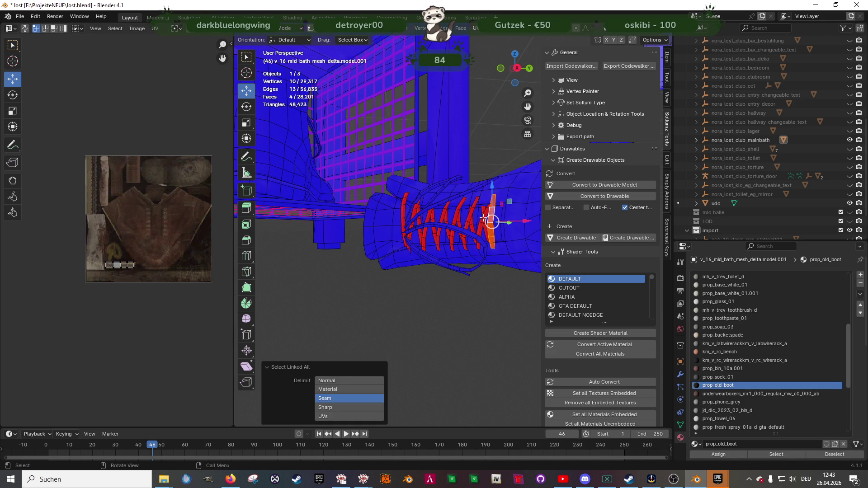
key(ctrl+l)
middle_drag(479, 218, 466, 204)
shift+click(466, 204)
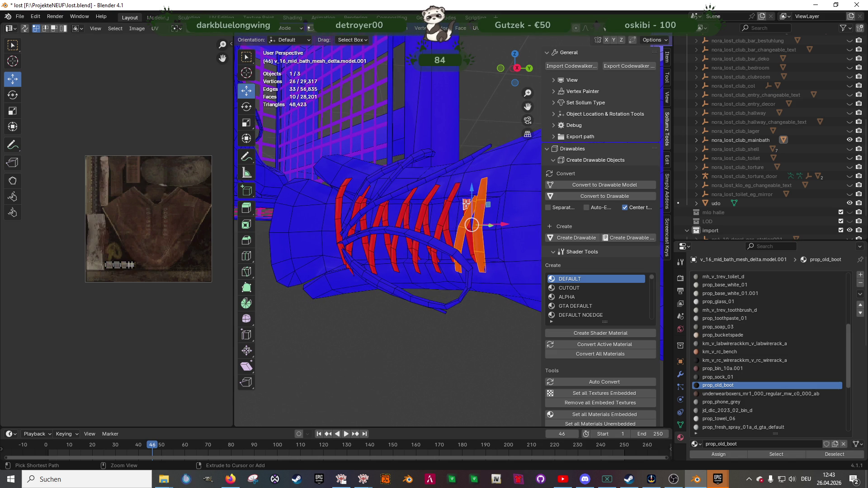
key(ctrl+l)
shift+click(444, 212)
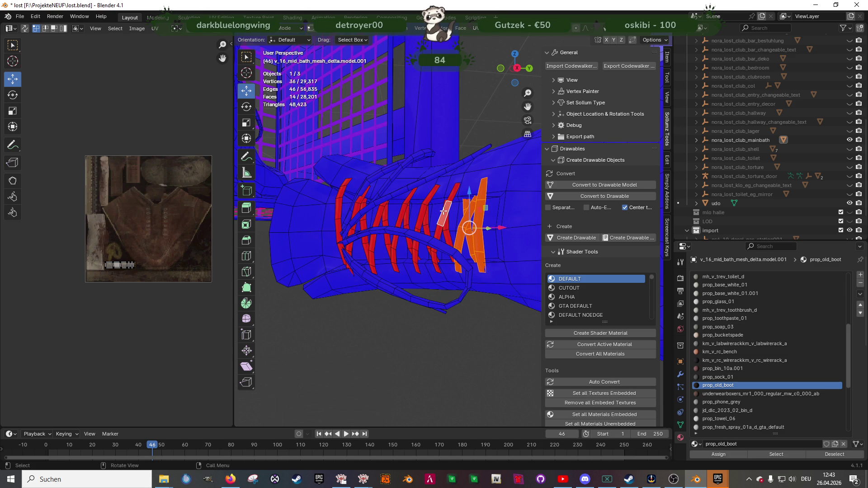
key(ctrl+l)
shift+click(447, 231)
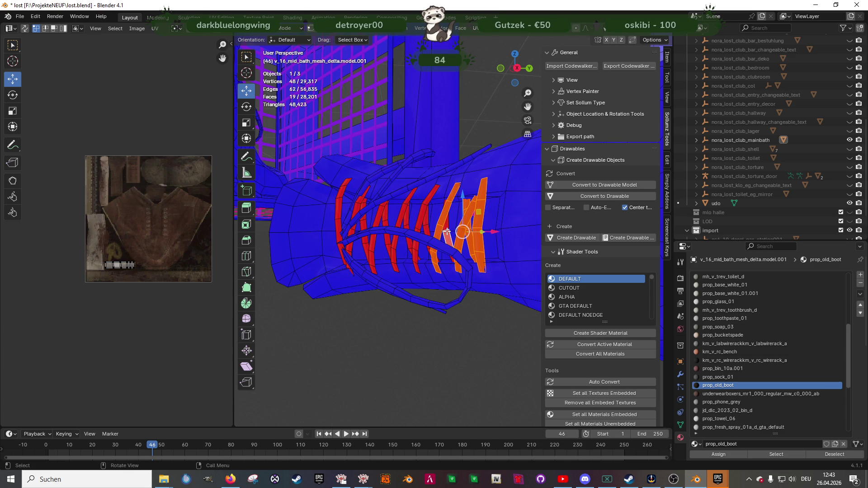
key(ctrl+l)
shift+click(424, 222)
key(ctrl+l)
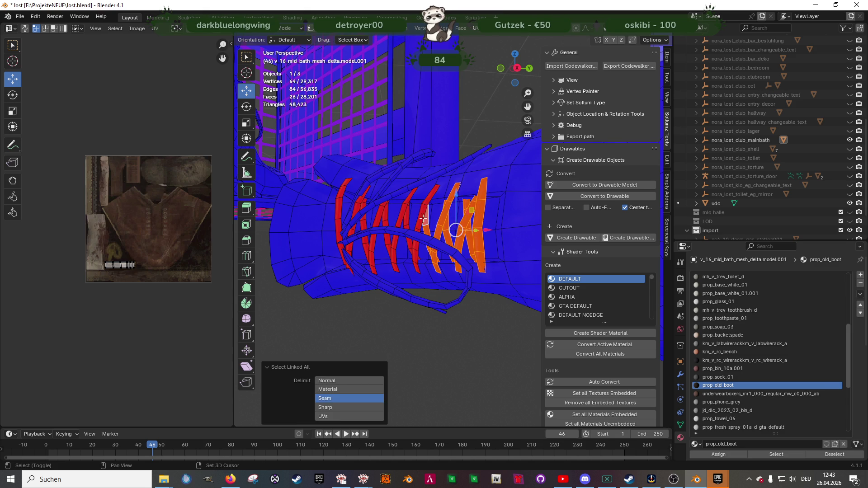
shift+click(420, 219)
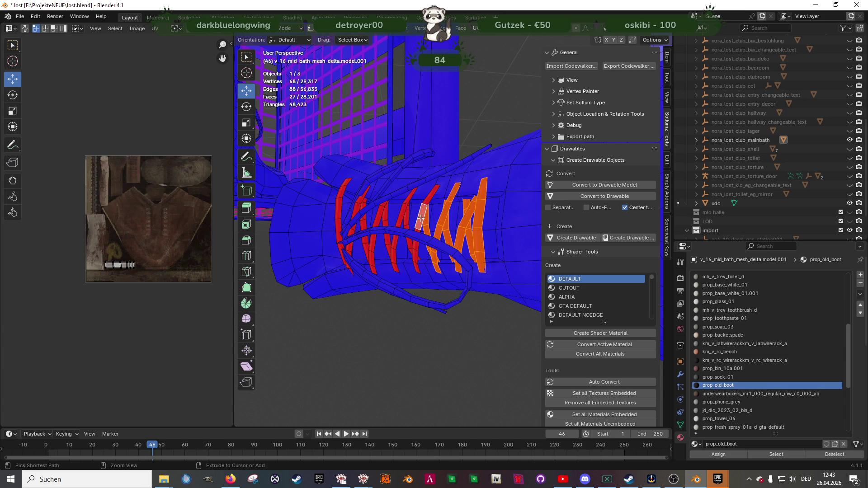
key(ctrl+l)
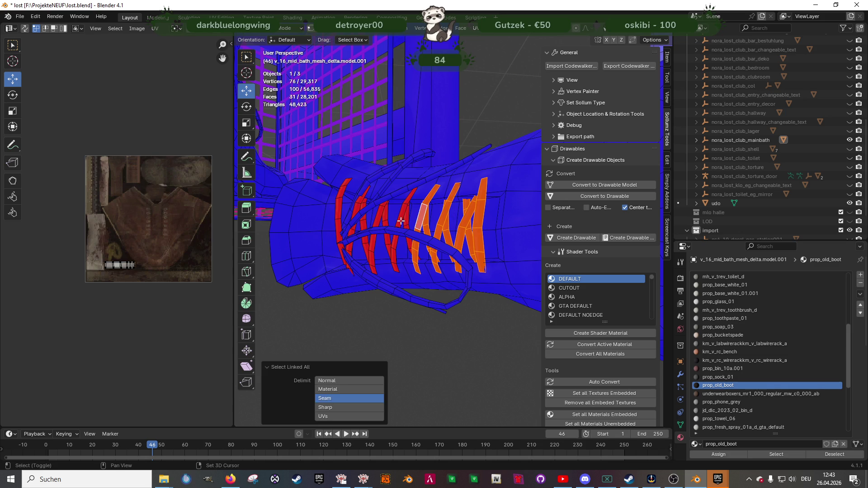
shift+click(406, 221)
key(ctrl+l)
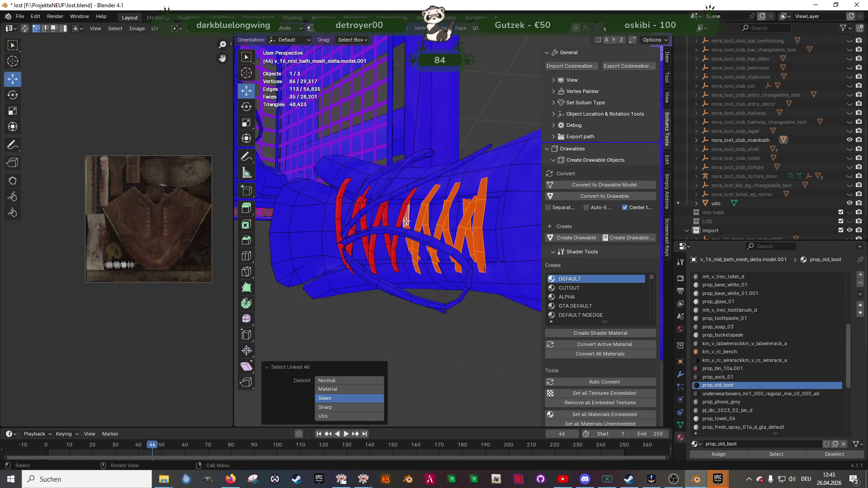
shift+click(402, 216)
key(ctrl+l)
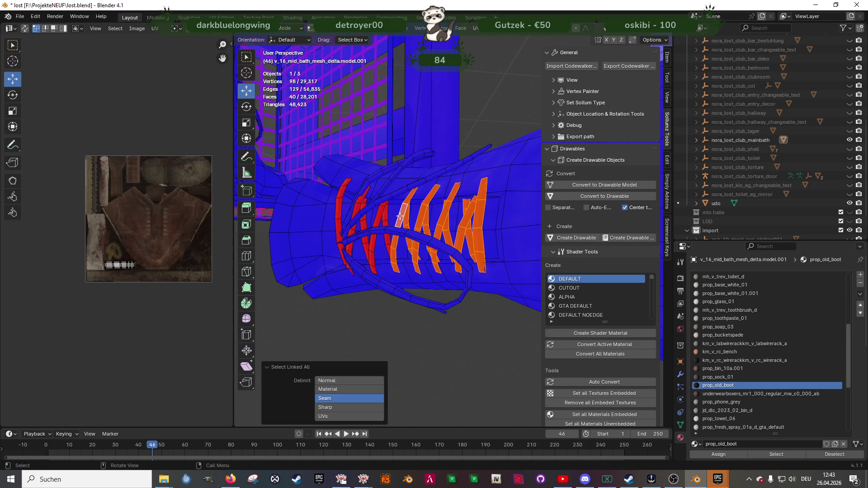
shift+click(384, 219)
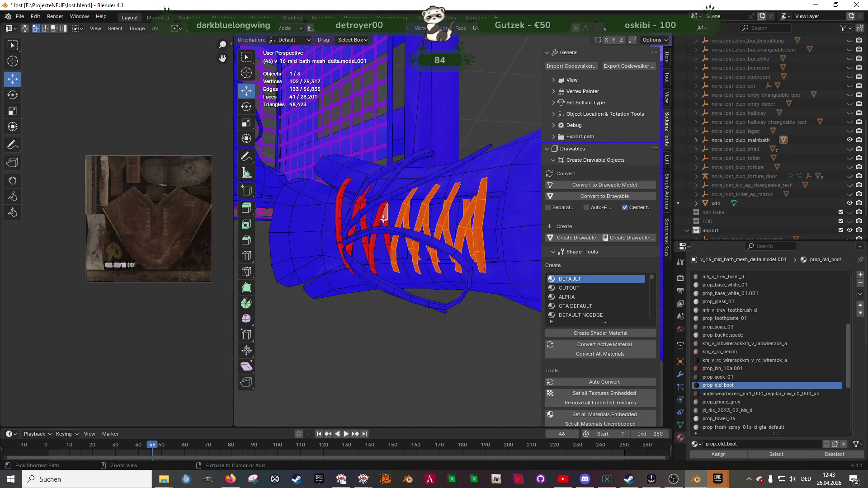
key(ctrl+l)
shift+click(379, 218)
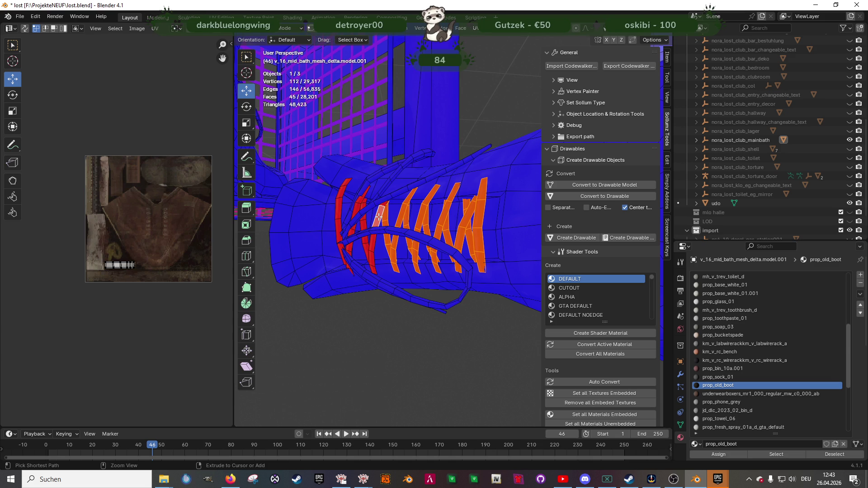
key(ctrl+l)
shift+click(363, 225)
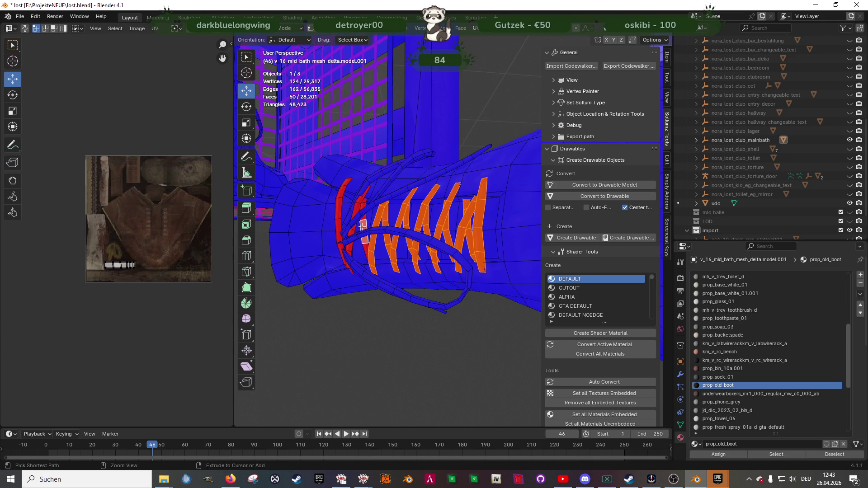
key(ctrl+l)
shift+click(355, 208)
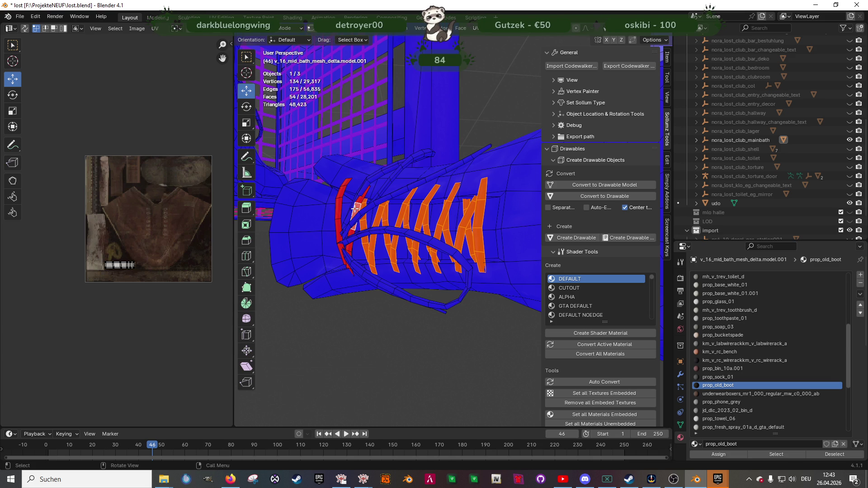
key(ctrl+l)
shift+click(338, 214)
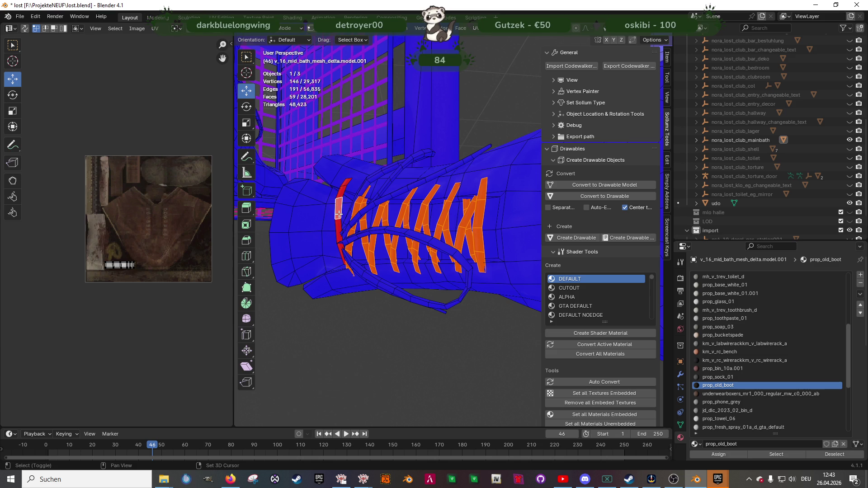
key(ctrl+l)
Flip the normals of the selected lace strips
key(alt+n)
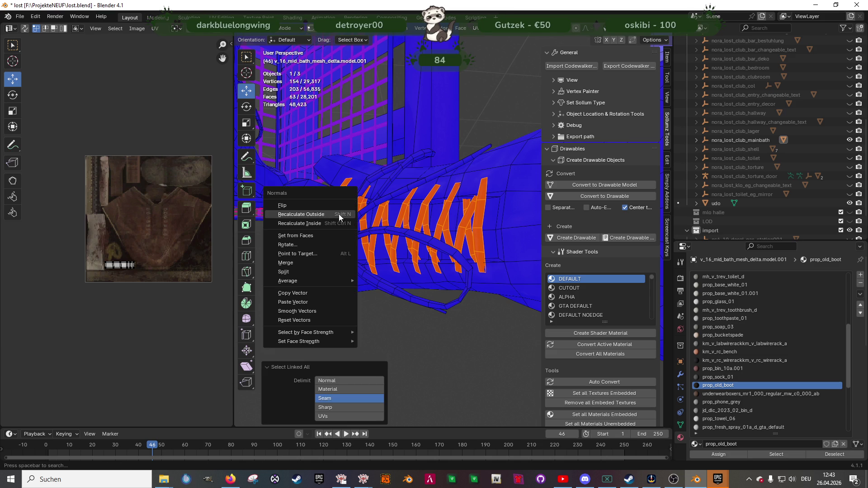
click(298, 211)
mouse_move(298, 213)
middle_down()
mouse_move(368, 246)
mouse_move(434, 300)
mouse_move(396, 280)
mouse_move(381, 339)
middle_up()
scroll(382, 339, up, 5)
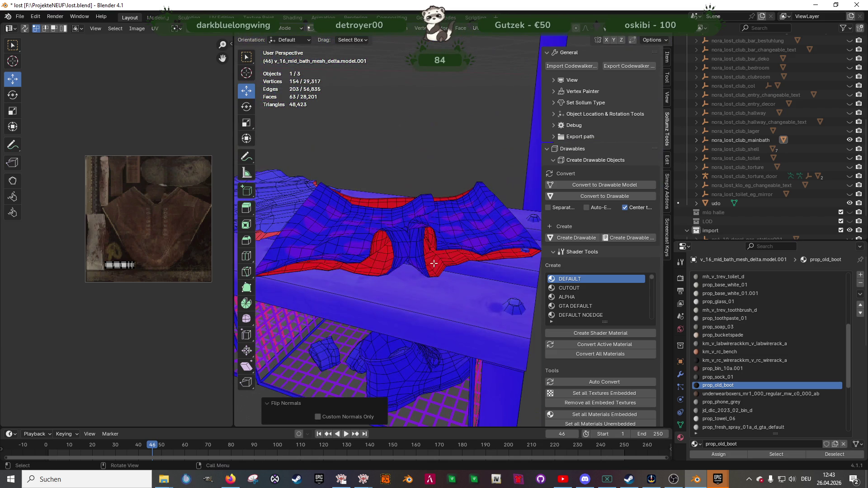
Select the Prop_Towel_02 faces and recalculate the towel's normals outside
click(382, 265)
key(ctrl+l)
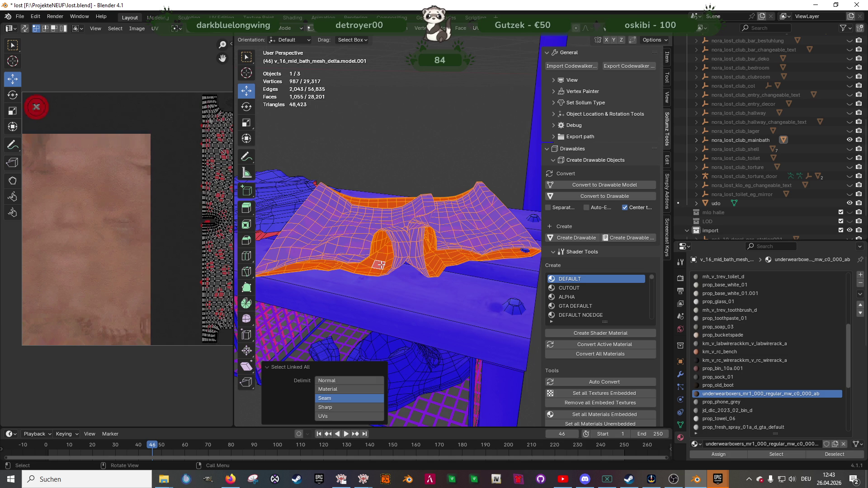
mouse_move(382, 265)
middle_down()
mouse_move(392, 258)
mouse_move(409, 269)
mouse_move(477, 251)
mouse_move(399, 236)
middle_up()
click(404, 191)
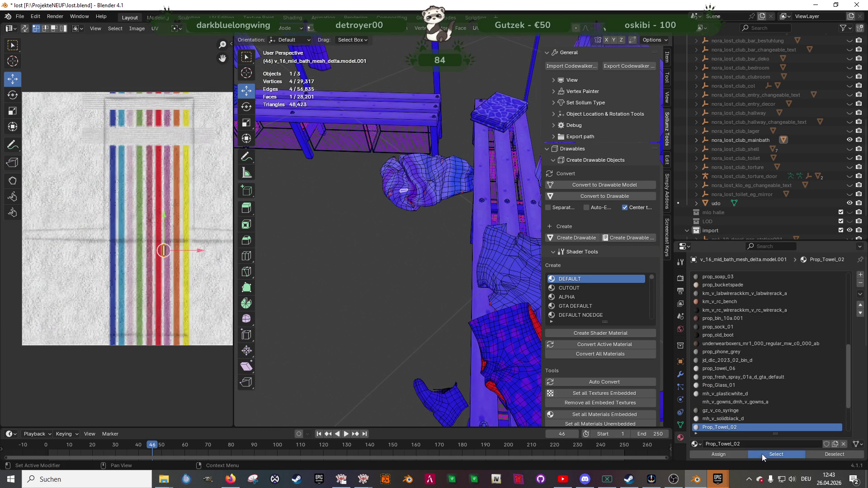
click(763, 455)
key(KP_Decimal)
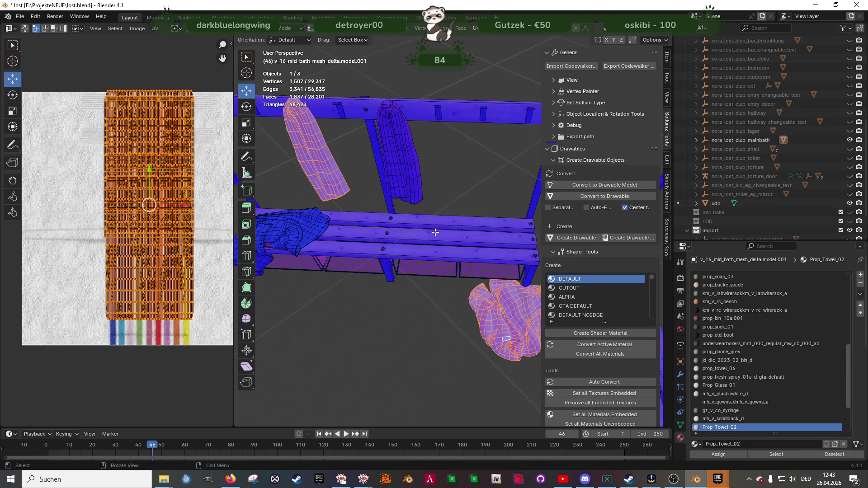
middle_drag(433, 234, 451, 219)
key(alt+n)
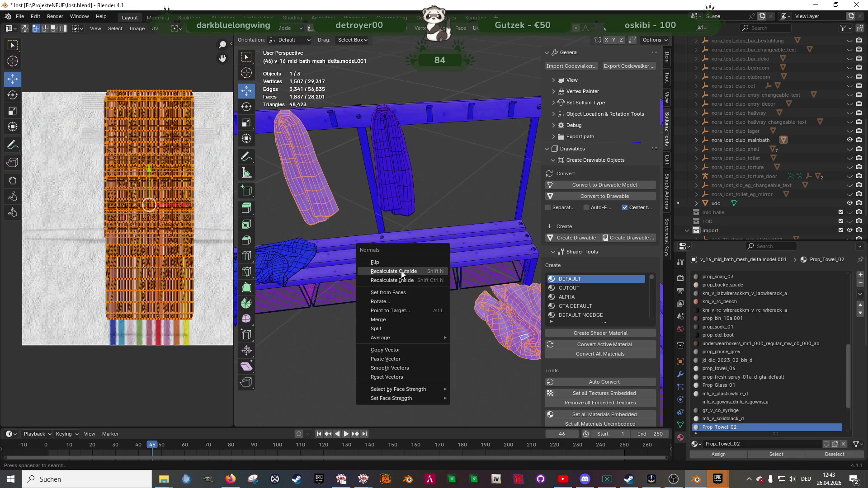
click(403, 273)
Duplicate the whole boxers mesh in place and flip the copy's normals
mouse_move(438, 288)
middle_down()
mouse_move(428, 266)
mouse_move(398, 247)
mouse_move(420, 241)
middle_up()
scroll(420, 240, up, 5)
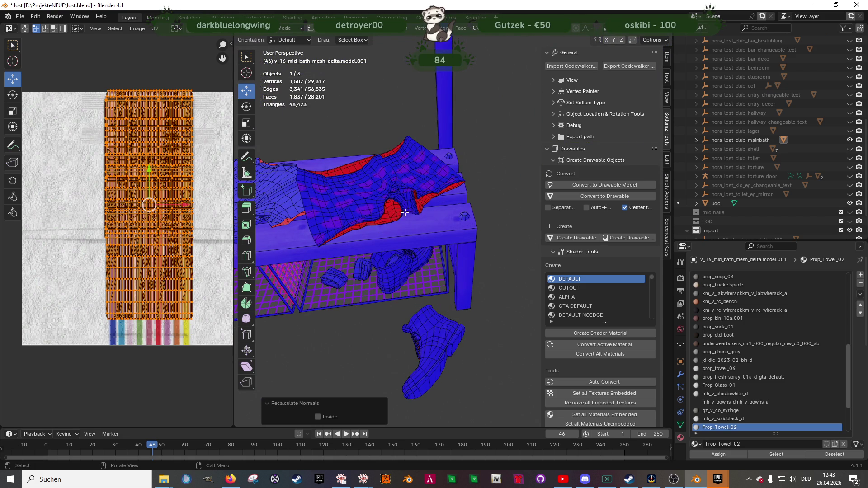
click(394, 215)
key(ctrl+l)
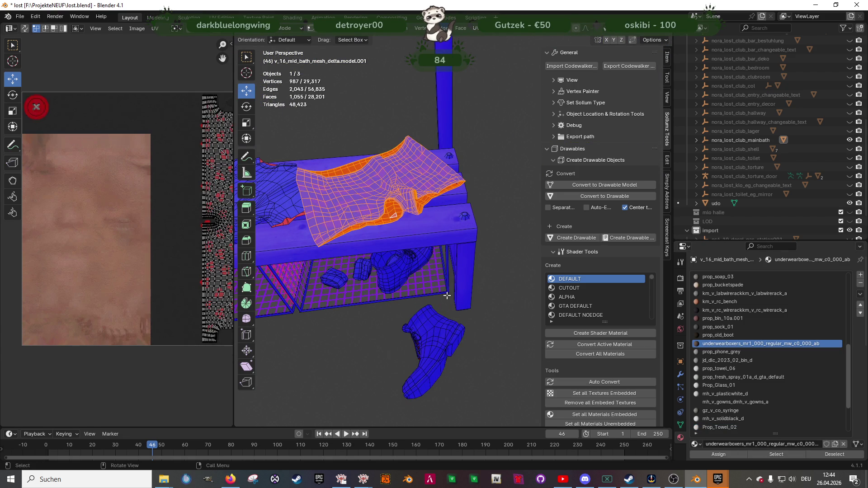
key(shift+d)
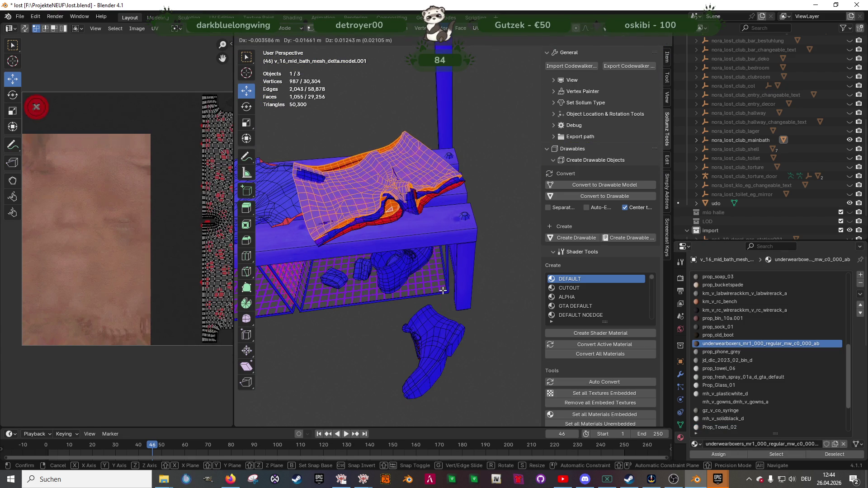
key(Escape)
key(alt+n)
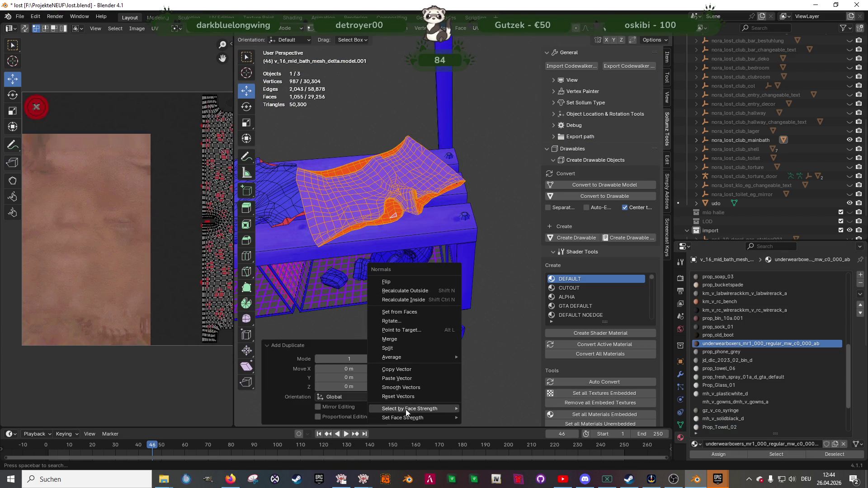
click(387, 282)
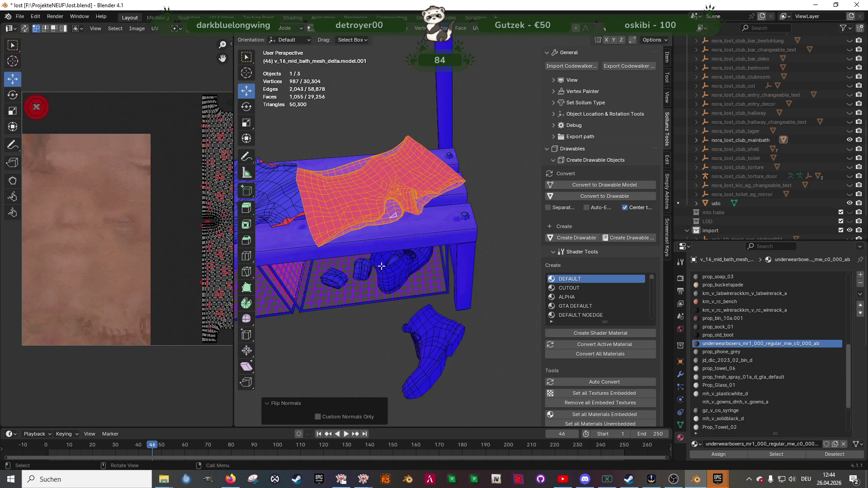
Try reducing the boxers mesh density, undo it, and switch to wireframe view
scroll(384, 250, up, 3)
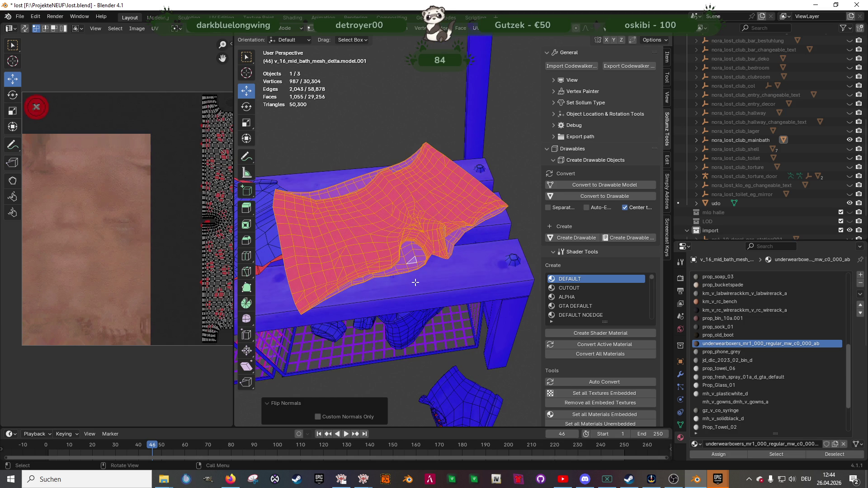
key(alt+n)
right_click(372, 229)
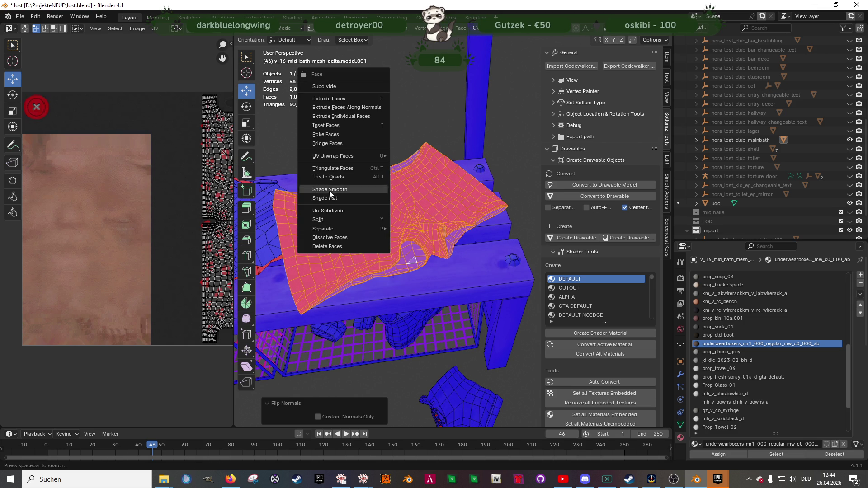
click(332, 212)
mouse_move(440, 207)
middle_down()
mouse_move(452, 181)
mouse_move(435, 221)
mouse_move(496, 199)
mouse_move(400, 233)
mouse_move(433, 200)
mouse_move(423, 216)
mouse_move(435, 242)
mouse_move(411, 212)
middle_up()
key(ctrl+z)
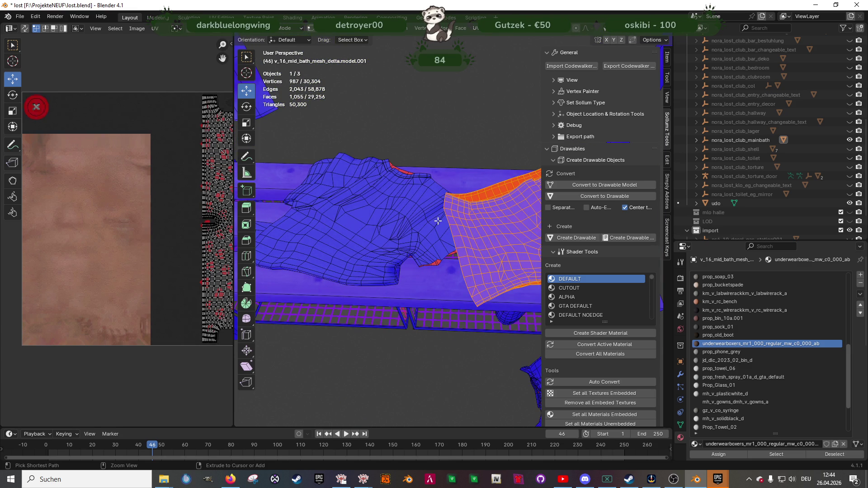
mouse_move(438, 222)
middle_down()
mouse_move(356, 258)
mouse_move(409, 231)
mouse_move(357, 194)
middle_up()
key(shift+z)
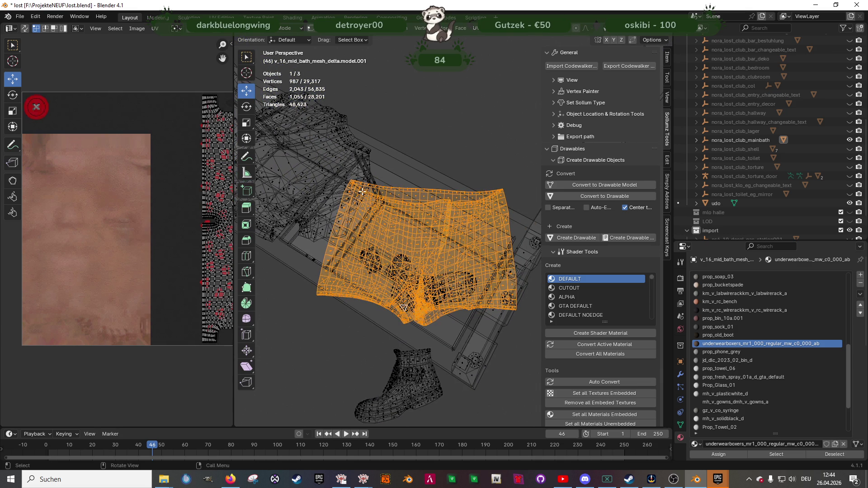
Make another in-place duplicate of the boxers mesh
key(shift+d)
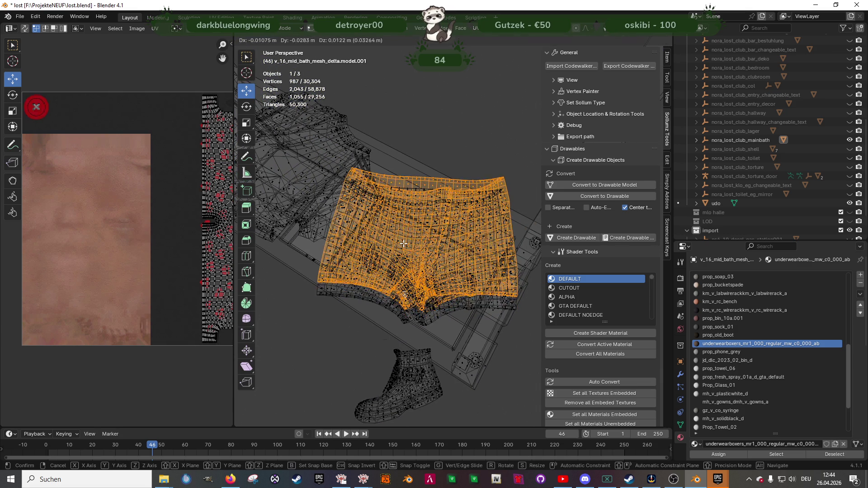
right_click(400, 257)
right_click(400, 257)
key(Escape)
mouse_move(401, 264)
middle_down()
mouse_move(422, 220)
mouse_move(296, 192)
mouse_move(295, 258)
mouse_move(665, 234)
mouse_move(556, 254)
mouse_move(387, 254)
mouse_move(506, 300)
middle_up()
scroll(422, 219, down, 5)
scroll(420, 248, up, 3)
scroll(294, 257, down, 6)
Collapse the texture panel and delete the duplicated boxers geometry
key(KP_Decimal)
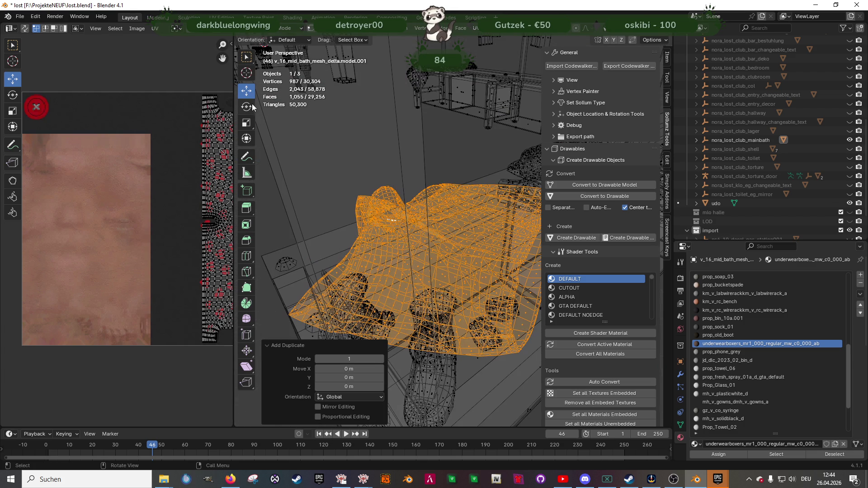
click(249, 96)
scroll(296, 255, down, 4)
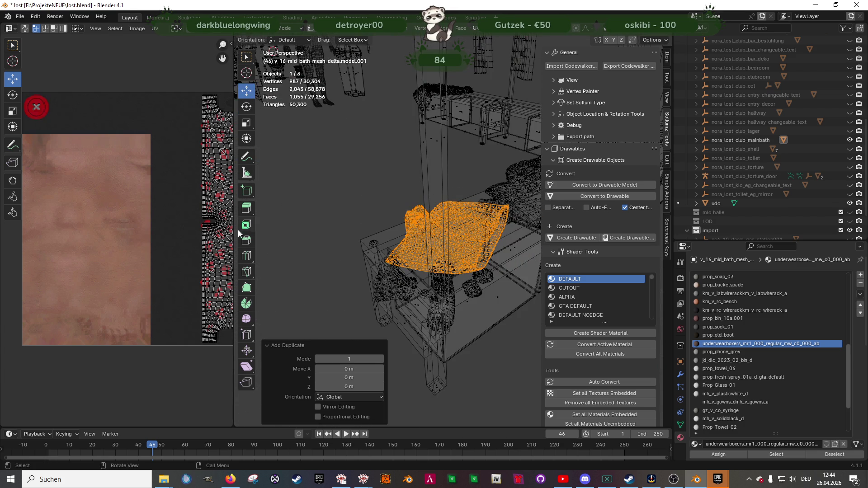
drag(234, 233, 14, 233)
scroll(280, 253, down, 2)
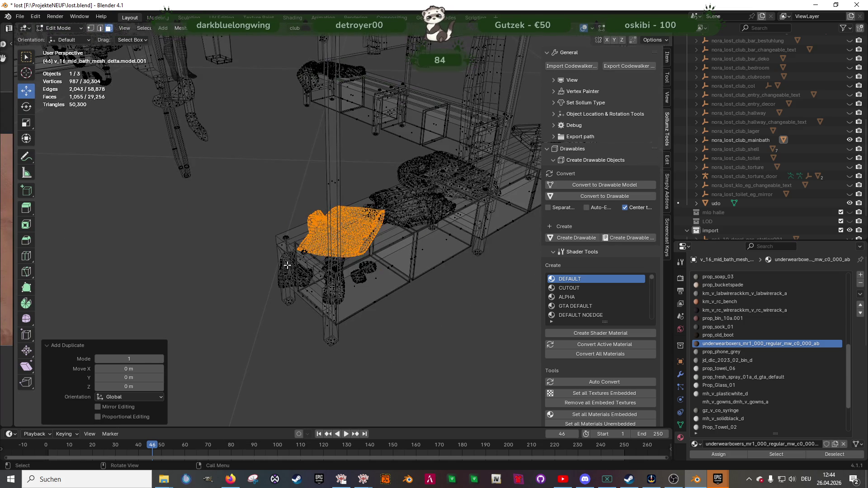
right_click(299, 242)
click(286, 221)
Pick a single boxers face, restore the texture panel, and return to solid shading
click(338, 239)
scroll(281, 230, down, 2)
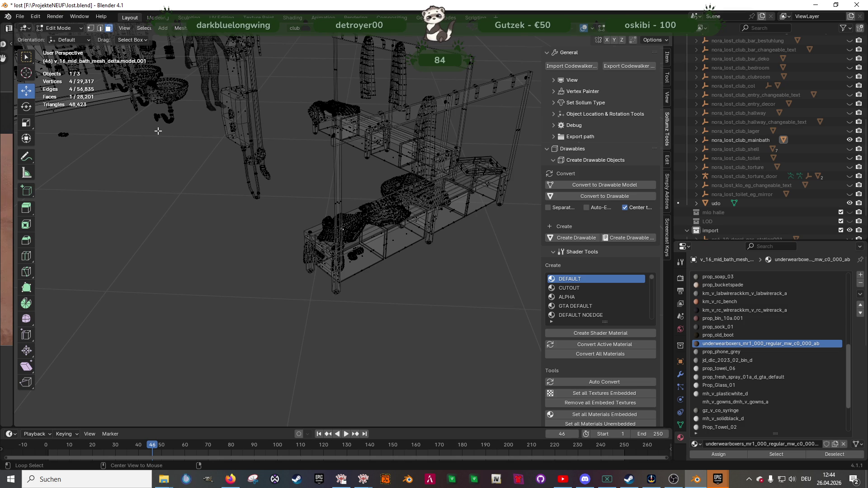
key(ctrl+l)
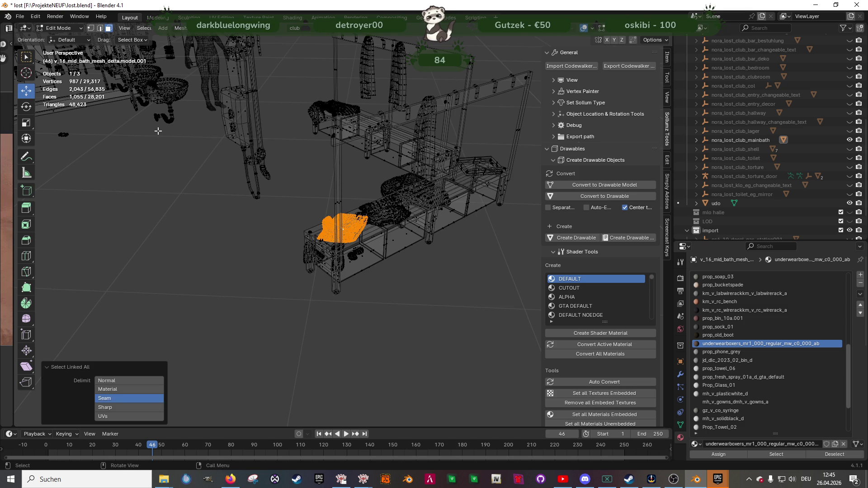
key(ctrl+z)
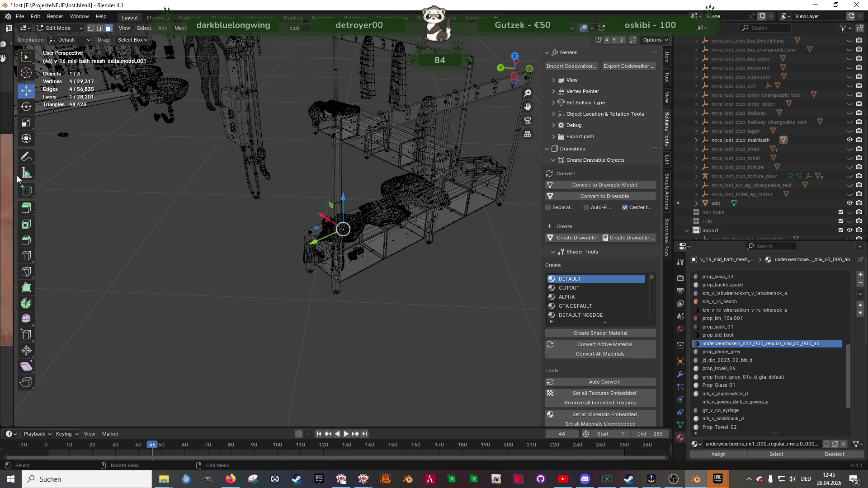
drag(16, 175, 220, 176)
scroll(357, 238, up, 8)
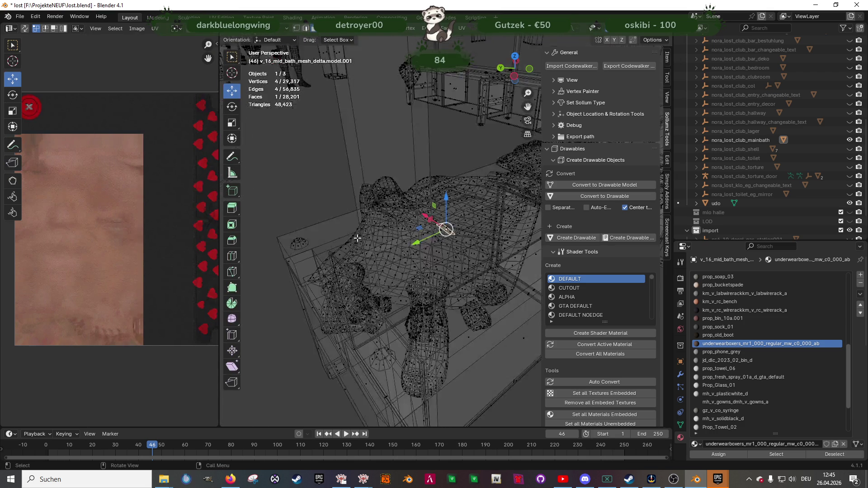
key(shift+z)
scroll(361, 228, down, 5)
Select the whole linked boxers mesh and duplicate it in place
mouse_move(361, 229)
middle_down()
mouse_move(407, 217)
mouse_move(425, 226)
middle_up()
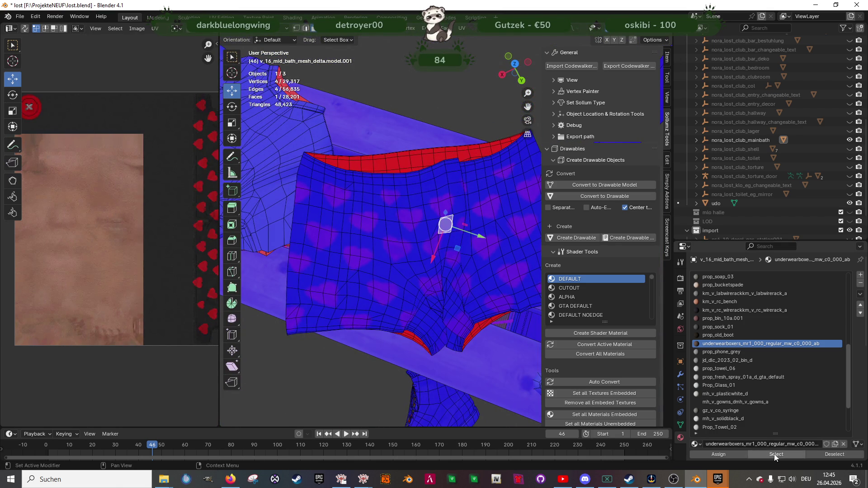
key(ctrl+l)
middle_drag(452, 254, 417, 238)
key(shift+d)
right_click(433, 206)
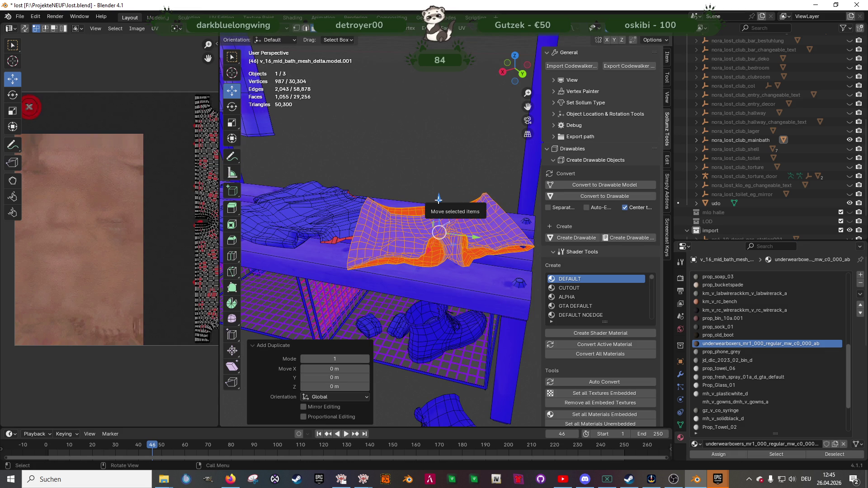
Separate the selected boxers copy into its own object
right_click(411, 161)
mouse_move(384, 179)
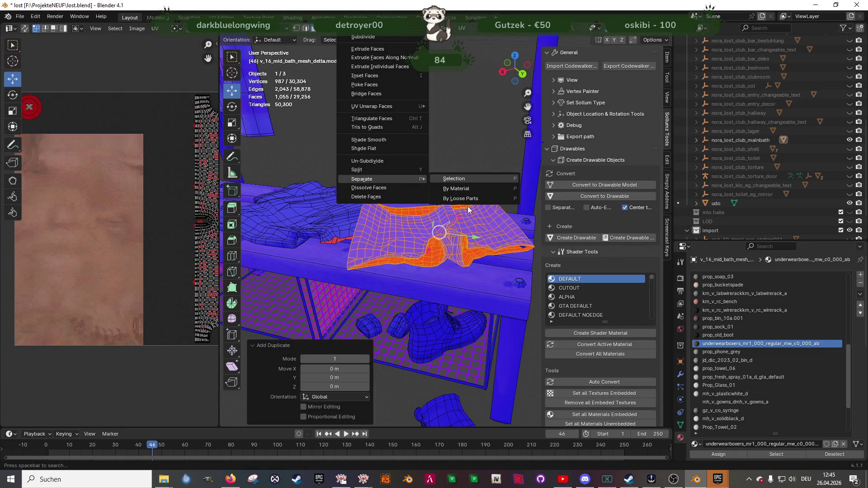
key(Return)
key(Tab)
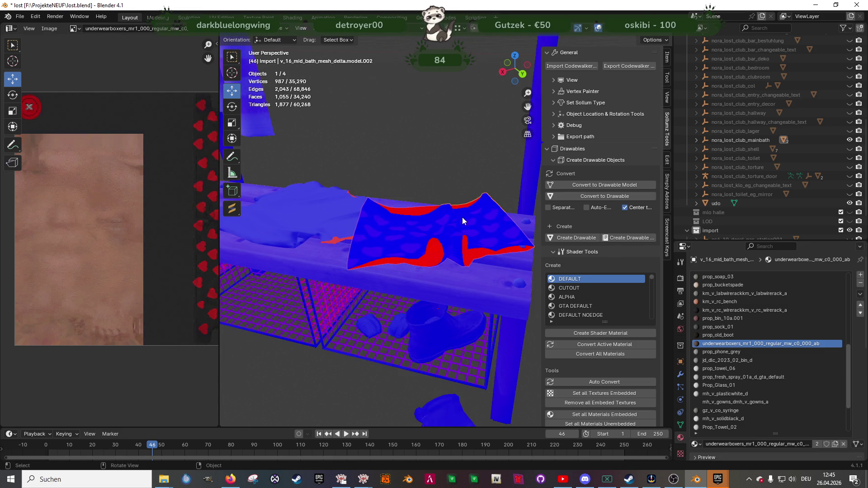
Delete all boxer faces except the waistband and the lower band
key(Tab)
mouse_move(463, 216)
middle_down()
mouse_move(458, 282)
mouse_move(452, 262)
middle_up()
key(shift+z)
mouse_move(351, 161)
mouse_down()
mouse_move(490, 209)
mouse_move(508, 204)
mouse_up()
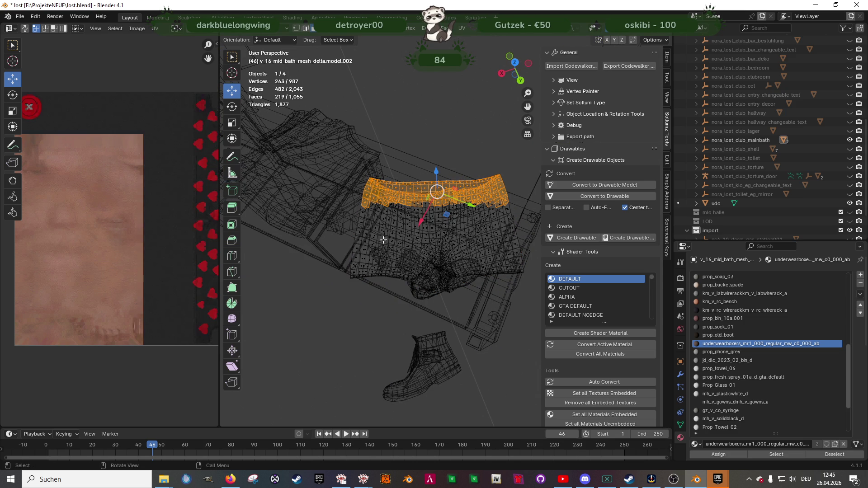
key(a)
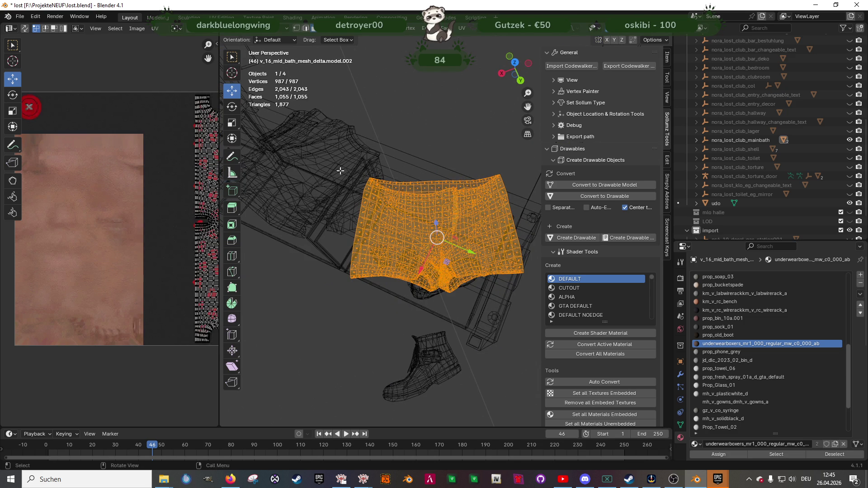
drag(353, 166, 506, 200)
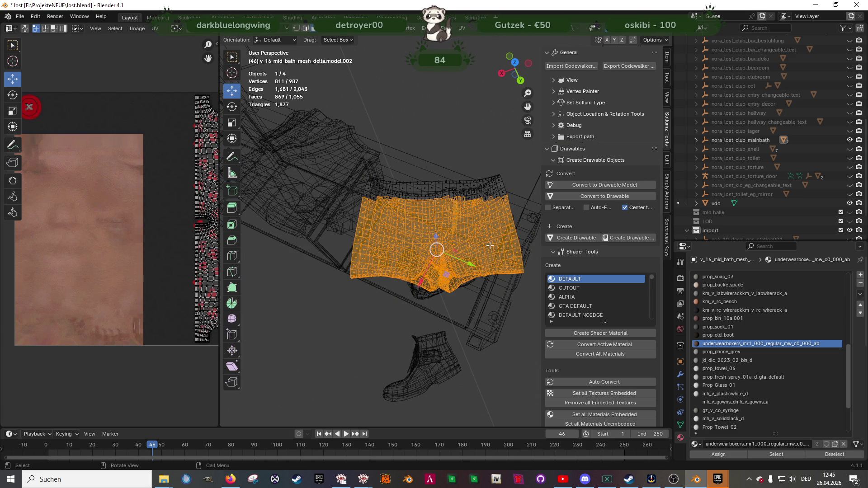
ctrl+drag(518, 309, 340, 261)
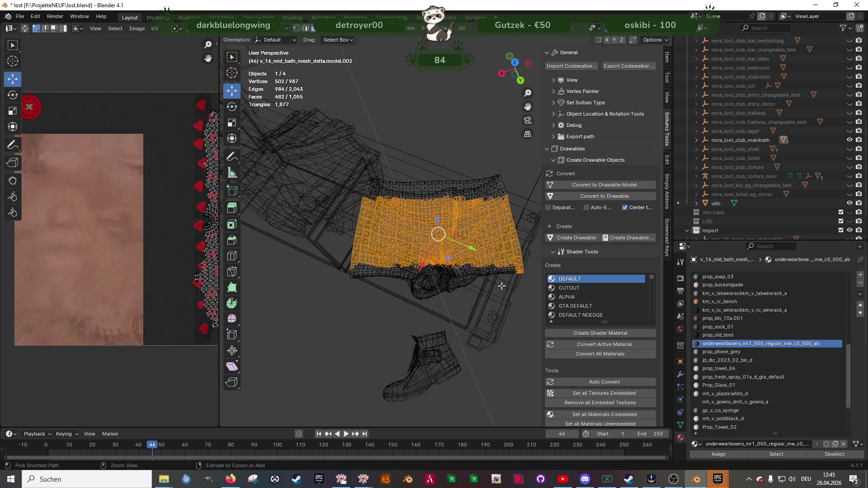
key(x)
click(502, 262)
Flip the normals of the whole remaining shorts mesh and return to Object Mode
key(a)
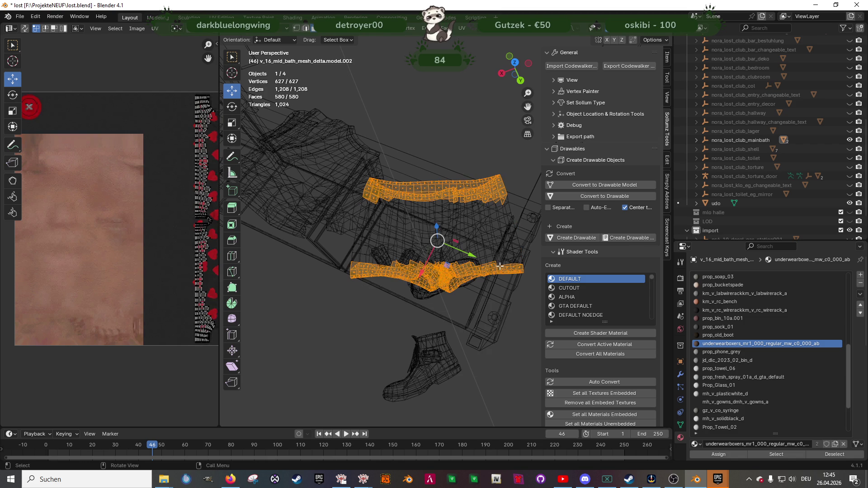
key(alt+n)
click(457, 268)
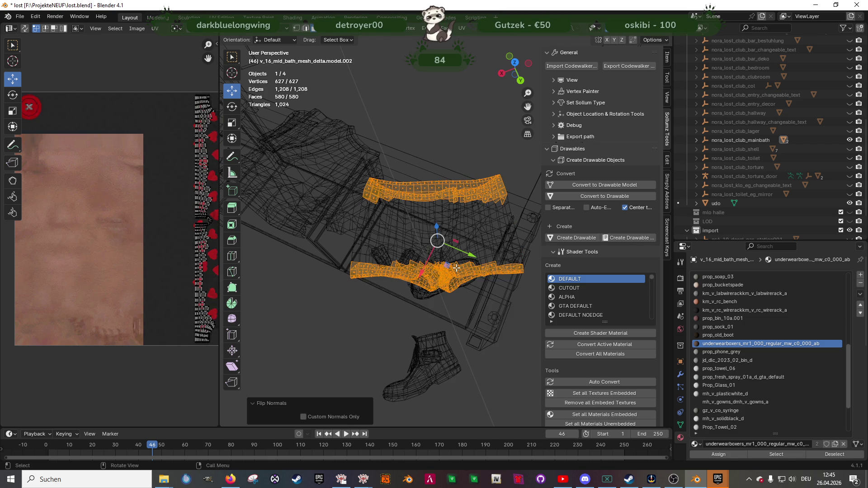
key(shift+z)
key(Tab)
Join the shorts into the bench object v_16_mid_bath_mesh_delta.model.001
mouse_move(445, 237)
middle_down()
mouse_move(450, 215)
mouse_move(431, 210)
middle_up()
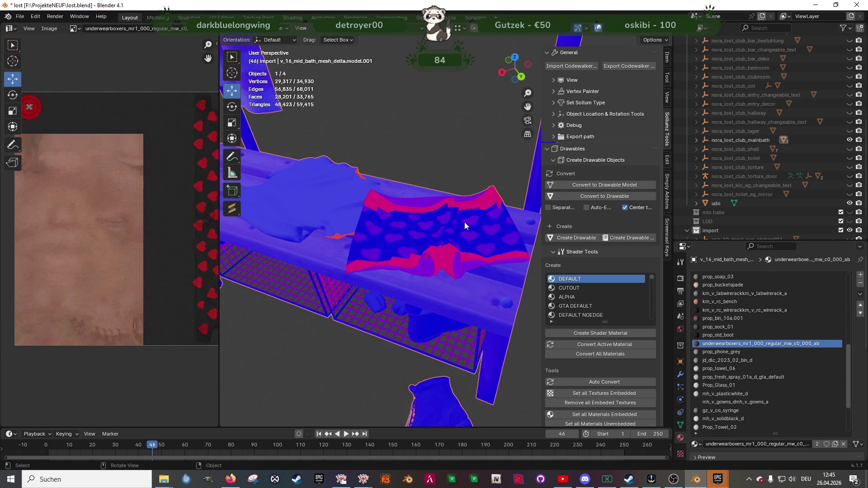
shift+click(503, 221)
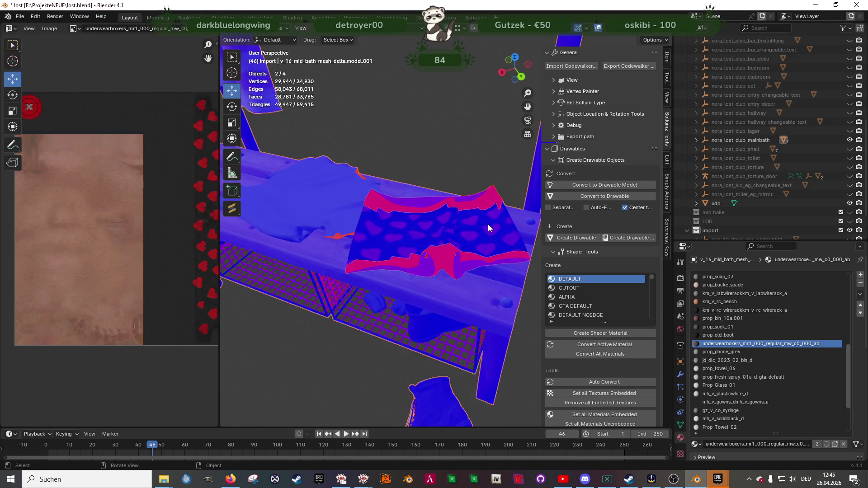
right_click(486, 225)
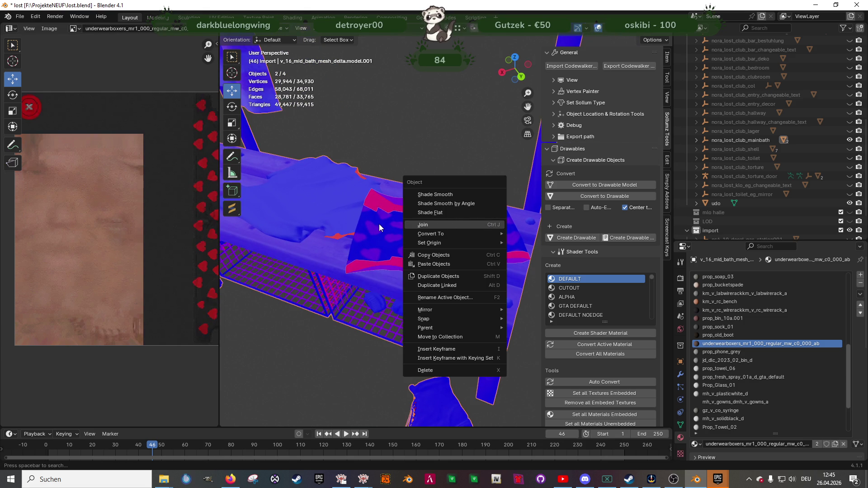
click(443, 226)
mouse_move(386, 226)
middle_down()
mouse_move(462, 225)
mouse_move(458, 240)
mouse_move(429, 253)
mouse_move(401, 286)
mouse_move(387, 287)
mouse_move(375, 270)
mouse_move(389, 270)
middle_up()
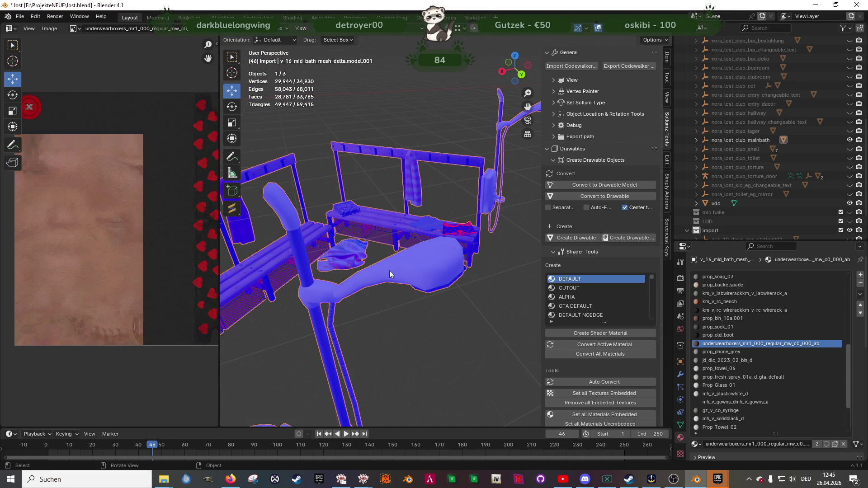
Recalculate the bar piece's normals to face outside, then flip them
mouse_move(389, 267)
middle_down()
mouse_move(441, 294)
mouse_move(419, 296)
mouse_move(452, 319)
mouse_move(457, 294)
middle_up()
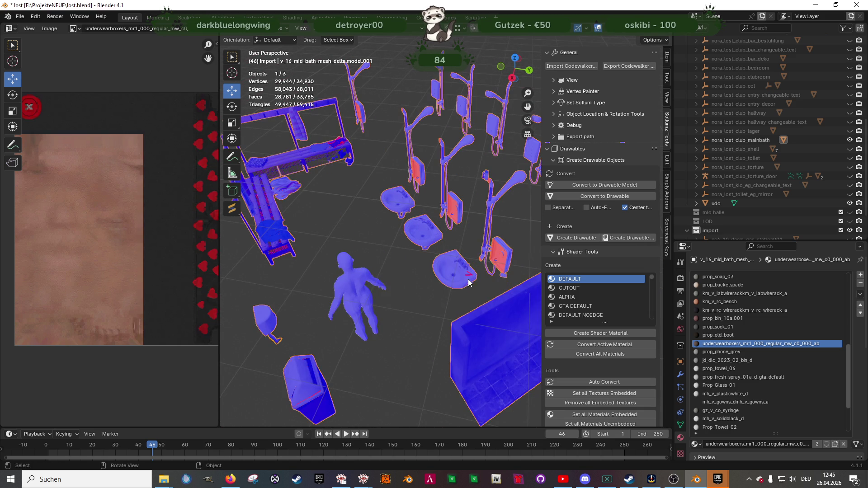
key(Tab)
click(468, 276)
key(KP_Decimal)
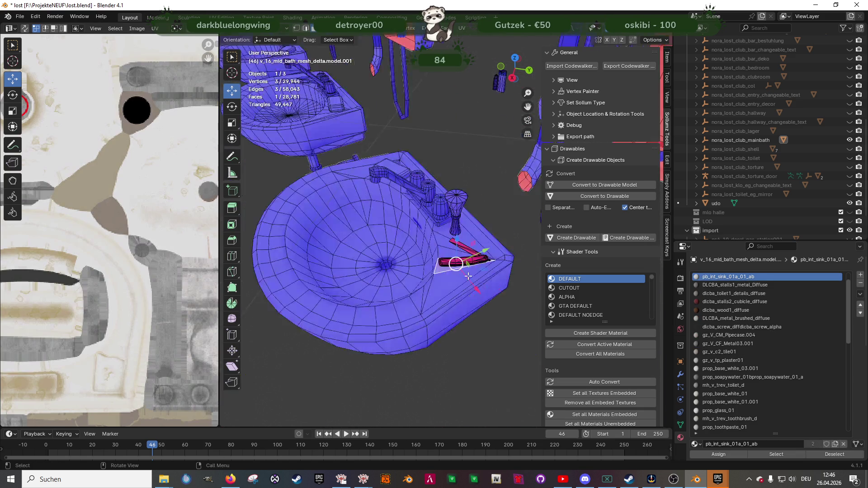
click(448, 202)
key(ctrl+l)
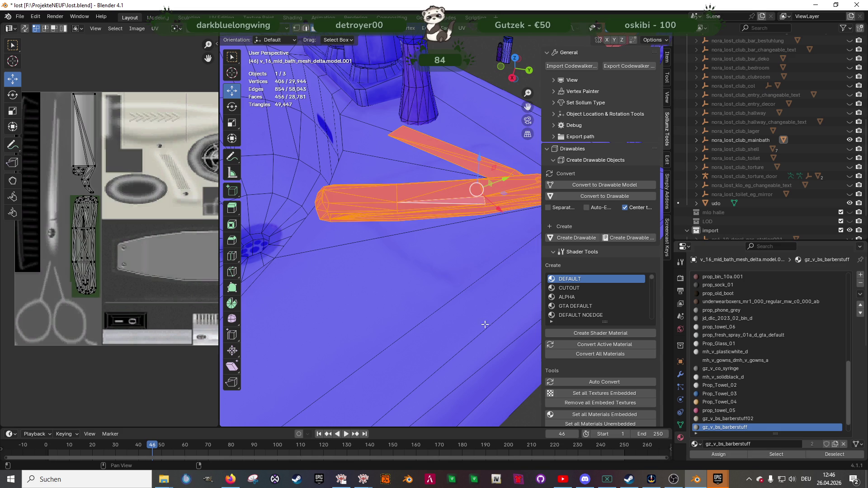
key(alt+n)
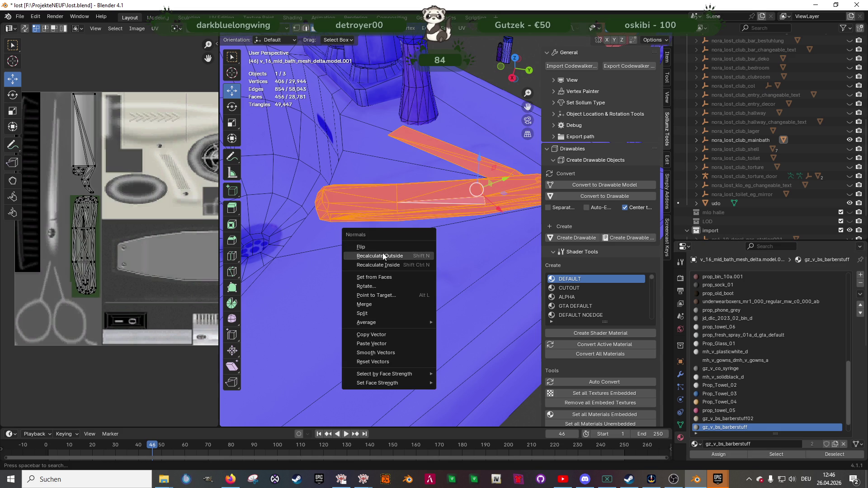
click(382, 255)
mouse_move(388, 244)
middle_down()
mouse_move(410, 260)
mouse_move(485, 270)
mouse_move(438, 246)
mouse_move(525, 254)
mouse_move(501, 237)
mouse_move(438, 259)
mouse_move(379, 256)
mouse_move(362, 332)
mouse_move(406, 312)
mouse_move(359, 294)
mouse_move(425, 282)
mouse_move(385, 222)
mouse_move(352, 228)
middle_up()
key(alt+n)
click(403, 238)
key(Tab)
key(Tab)
Select the small box near the floor and flip its normals
click(425, 284)
key(KP_Decimal)
shift+click(384, 220)
shift+click(390, 223)
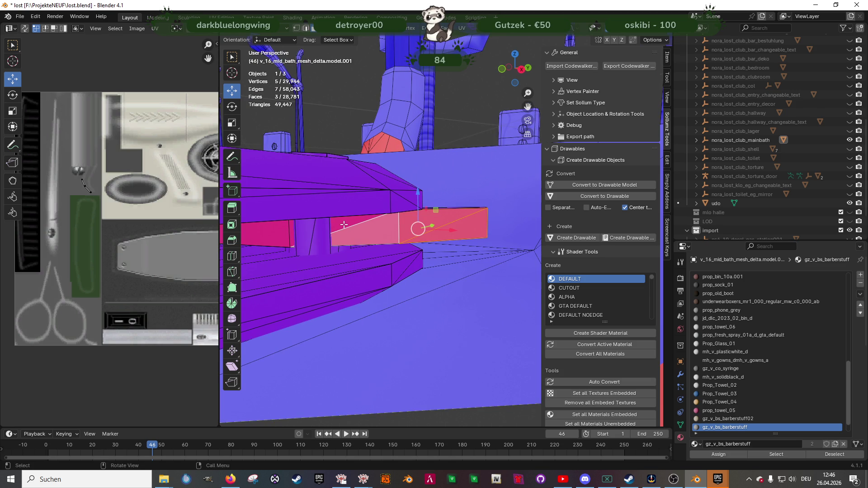
key(ctrl+l)
key(alt+n)
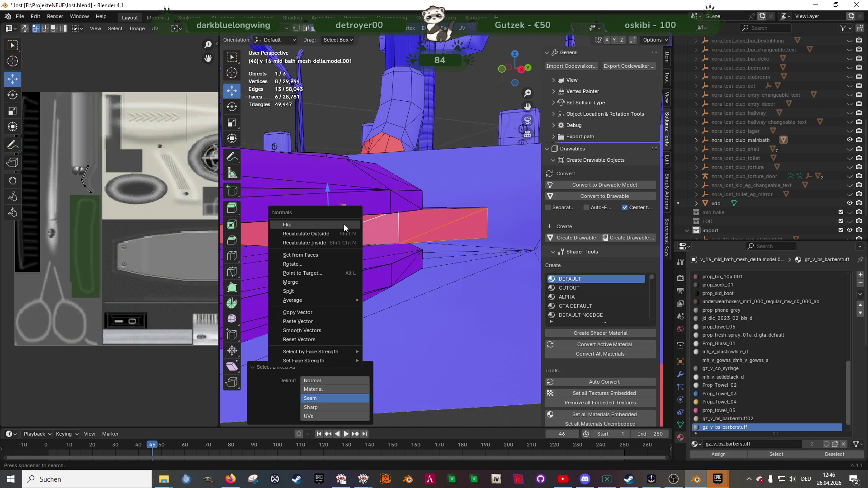
click(316, 224)
Hide and reveal the large red triangle, then undo back to the box selection
mouse_move(316, 224)
middle_down()
mouse_move(403, 213)
mouse_move(413, 219)
mouse_move(403, 244)
middle_up()
click(408, 245)
key(h)
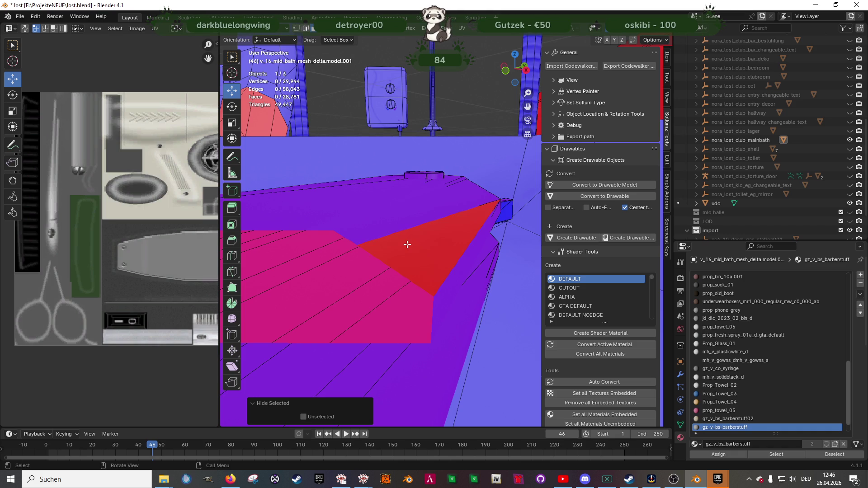
key(alt+h)
key(ctrl+z)
key(ctrl+z)
key(ctrl+z)
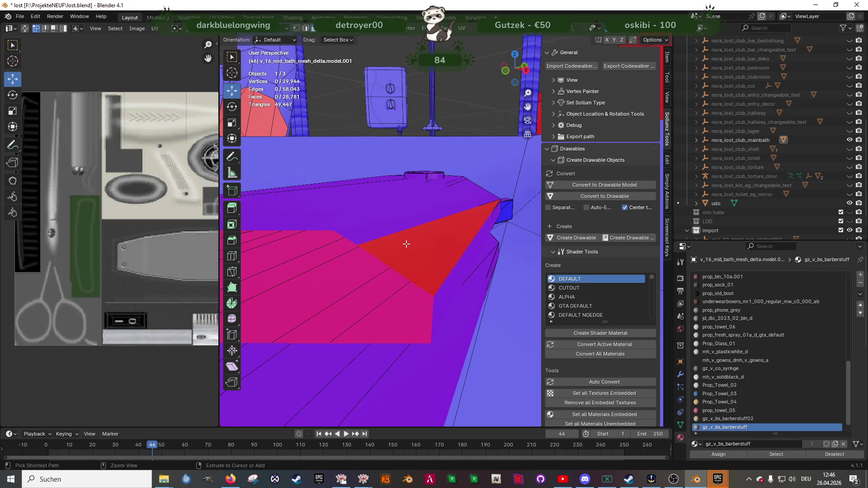
key(ctrl+z)
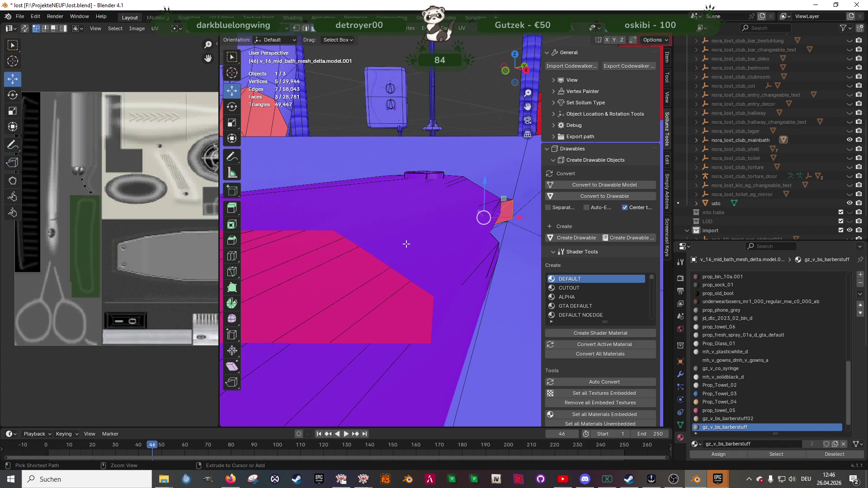
key(shift+l)
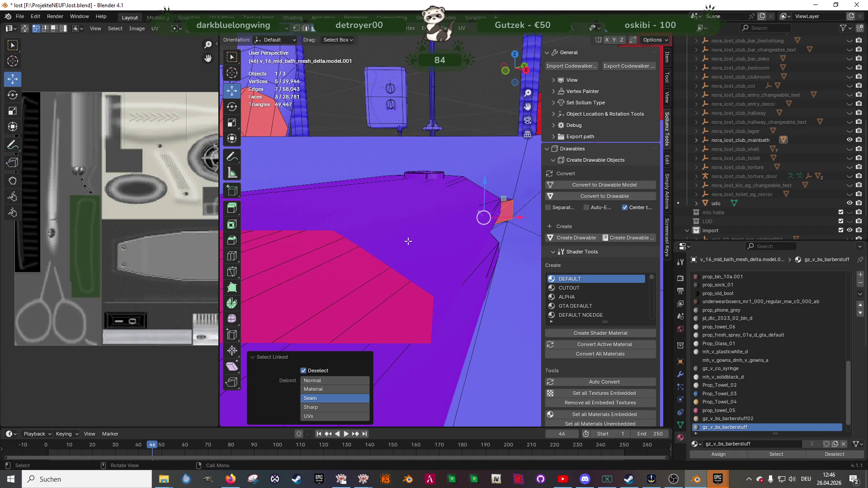
Reselect the linked mesh piece and start Point to Target, then cancel it
middle_drag(433, 229, 435, 233)
click(432, 232)
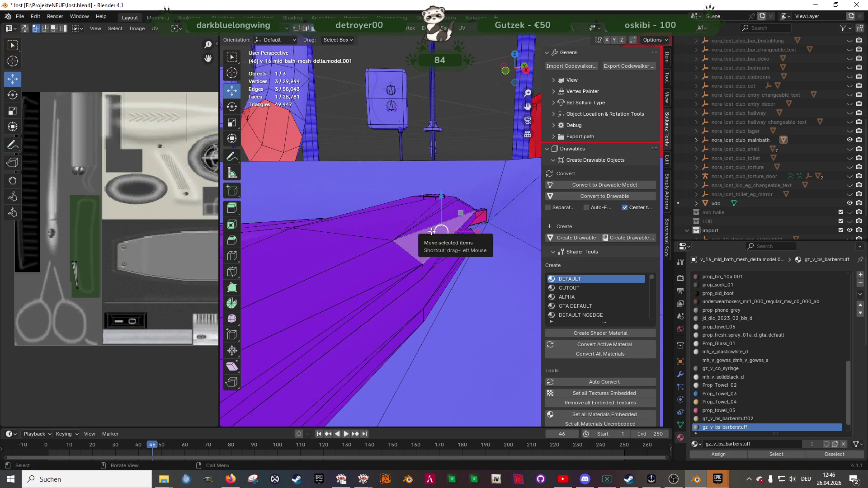
key(ctrl+z)
key(ctrl+l)
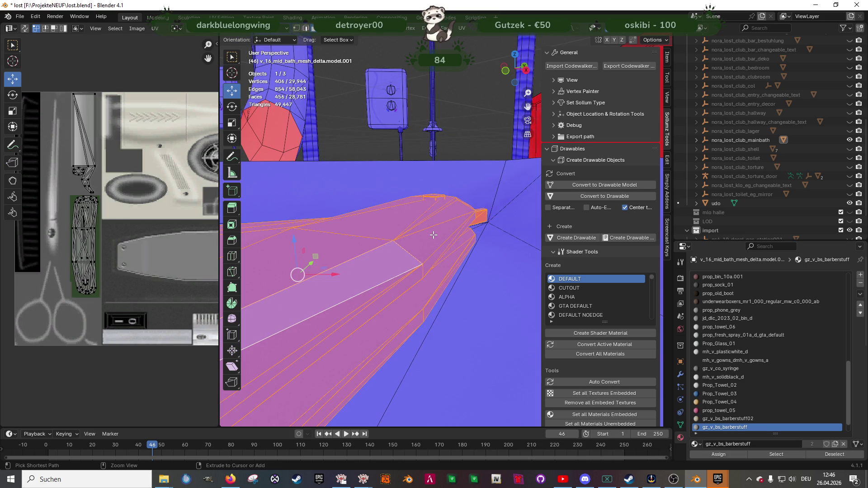
key(ctrl+z)
key(ctrl+shift+z)
click(423, 247)
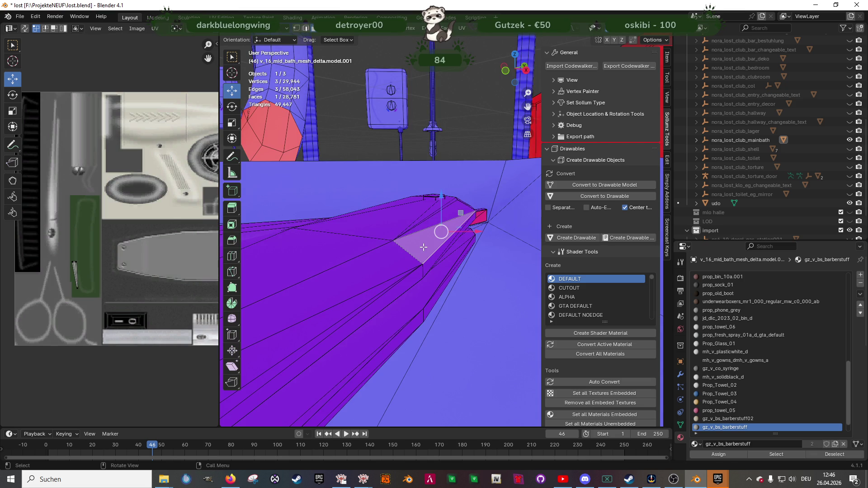
key(alt+l)
key(shift+l)
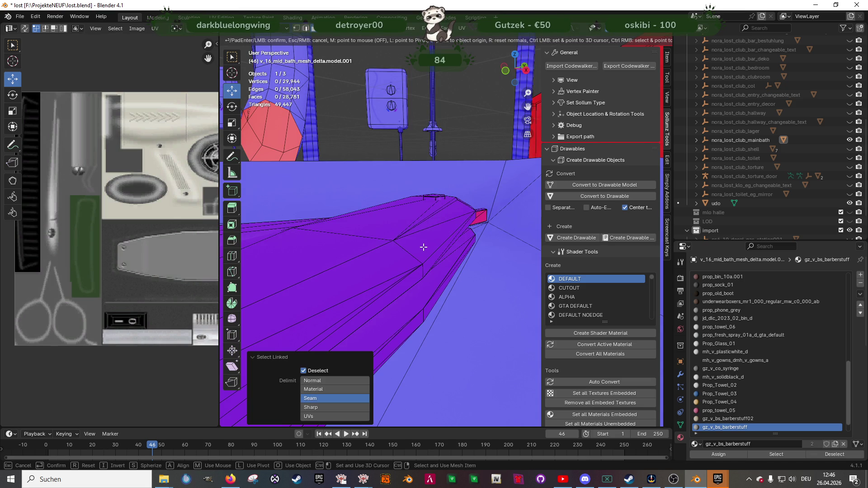
key(Escape)
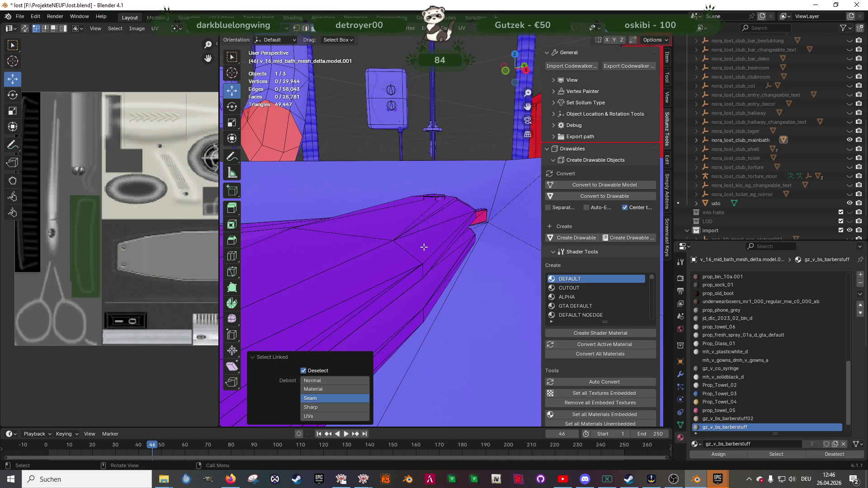
Duplicate the bar piece 0.023159 m higher and rotate it 90 degrees on X
click(424, 247)
key(ctrl+l)
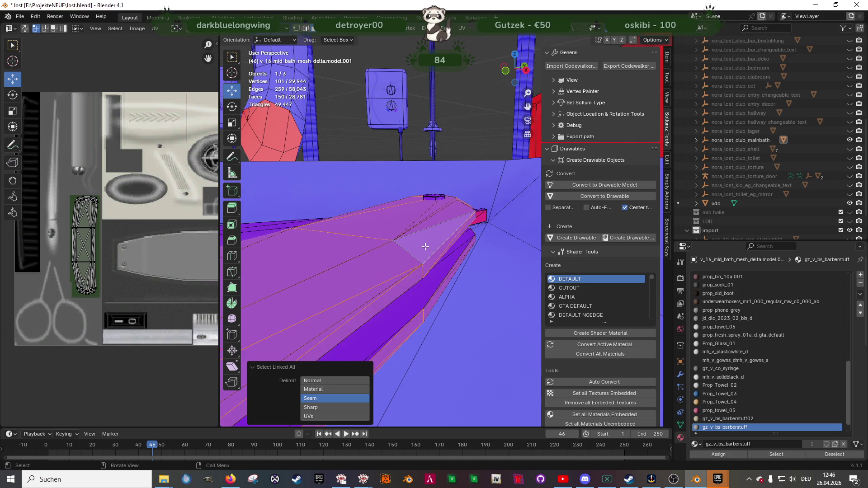
scroll(415, 264, down, 2)
key(shift+d)
key(z)
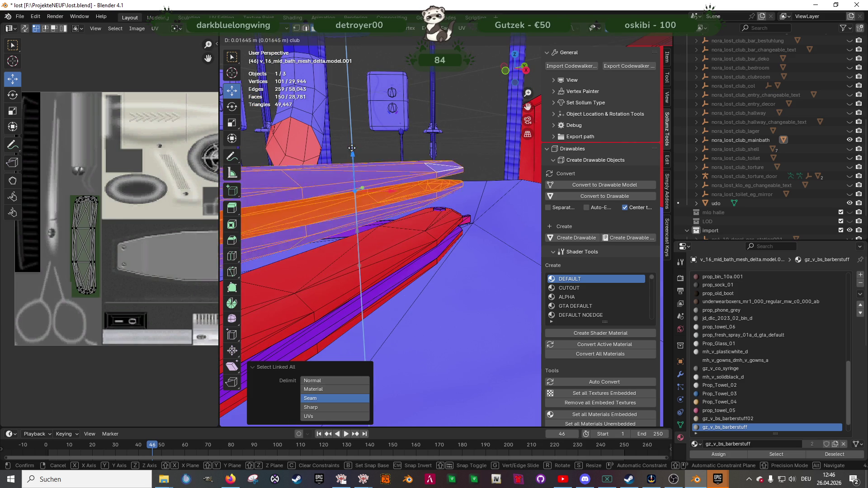
click(350, 127)
middle_drag(350, 126, 416, 206)
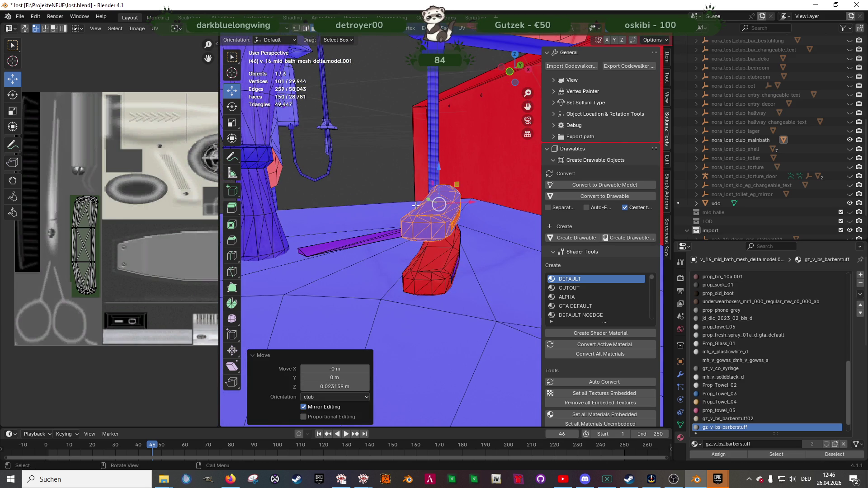
text(rx90)
key(Return)
middle_drag(403, 219, 420, 249)
Select the whole rod piece and its linked faces
shift+click(419, 248)
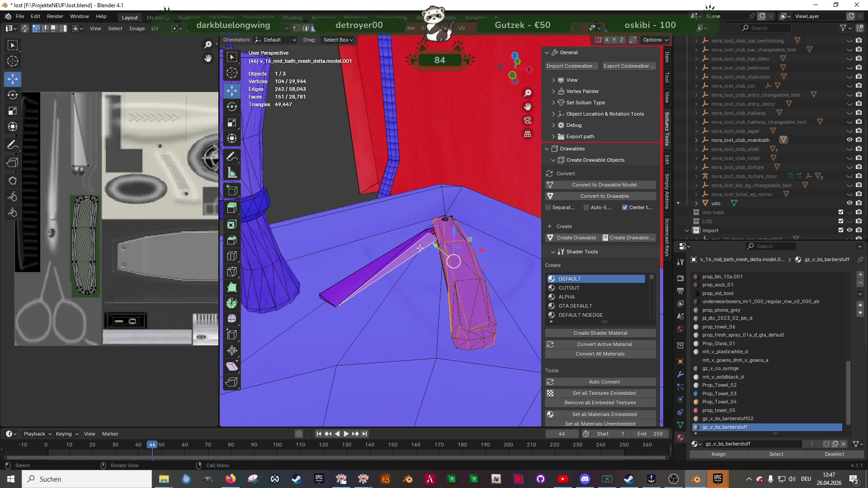
key(alt+l)
key(ctrl+l)
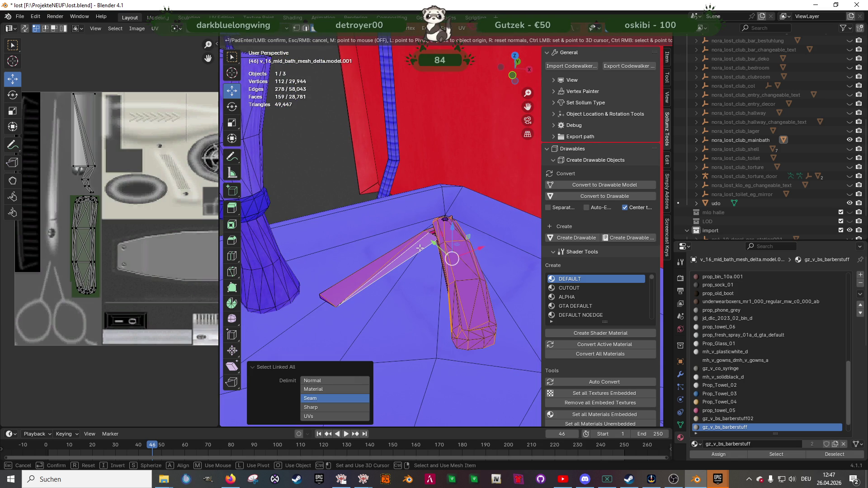
middle_drag(461, 245, 432, 242)
scroll(448, 246, up, 5)
shift+click(465, 246)
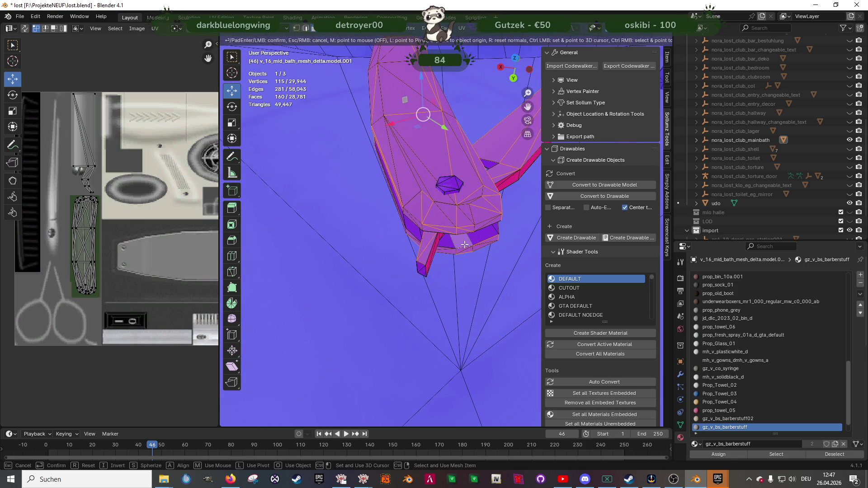
key(ctrl+l)
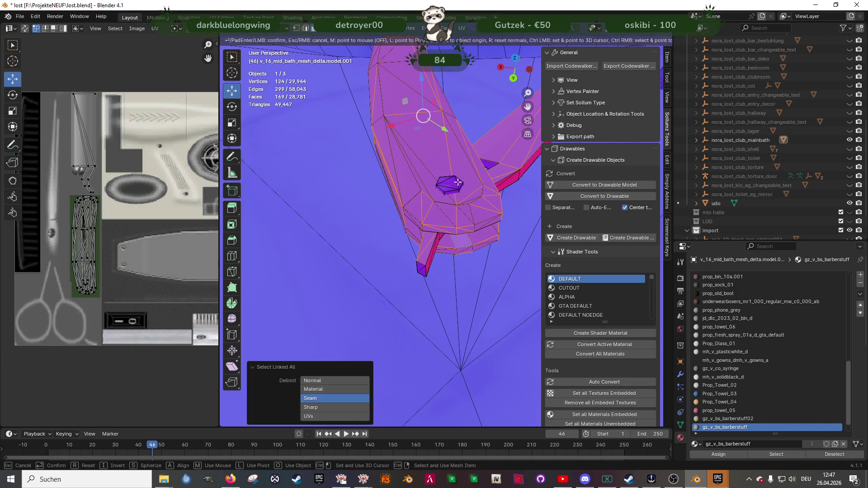
Add the hexagonal piece and razor faces, then confirm pointing their normals at a target
shift+click(448, 185)
key(ctrl+l)
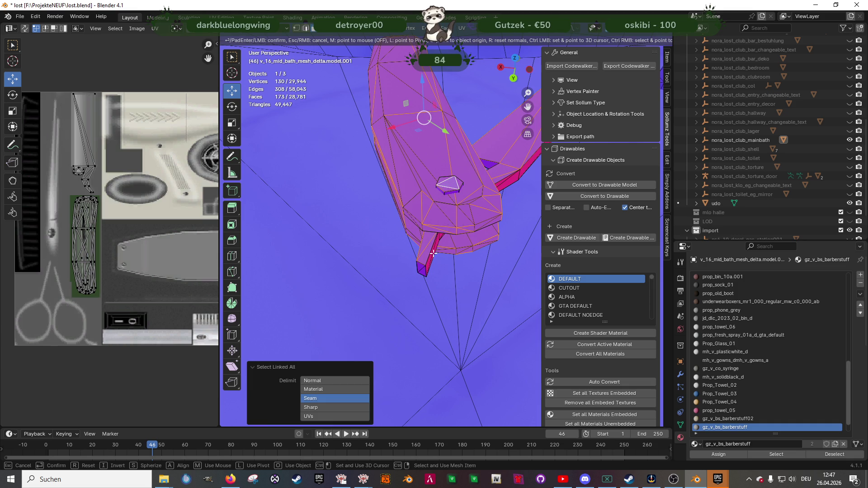
shift+click(422, 267)
key(ctrl+l)
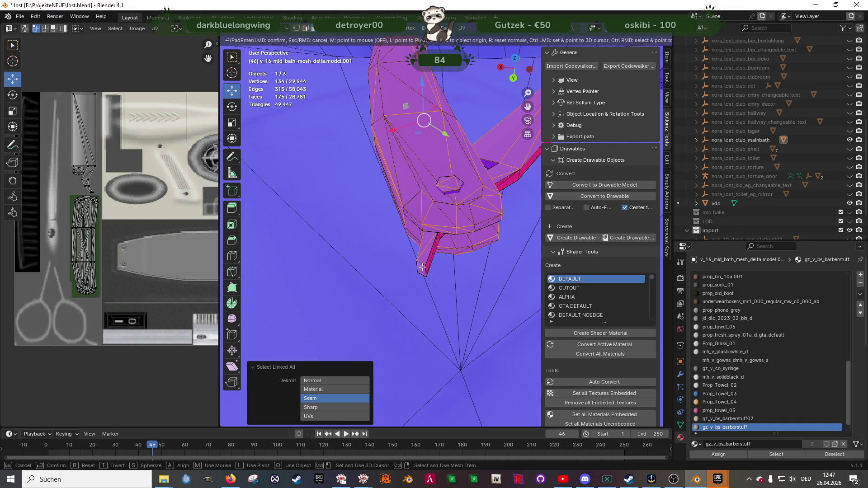
middle_drag(473, 244, 403, 199)
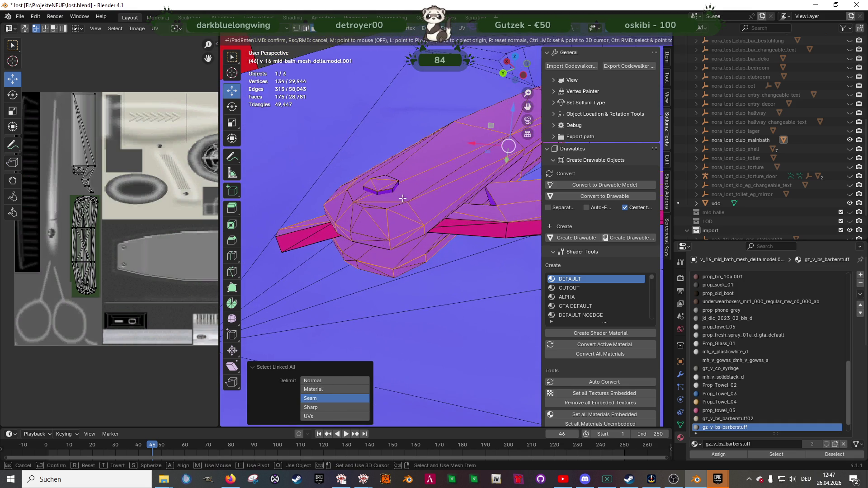
shift+click(383, 191)
key(ctrl+l)
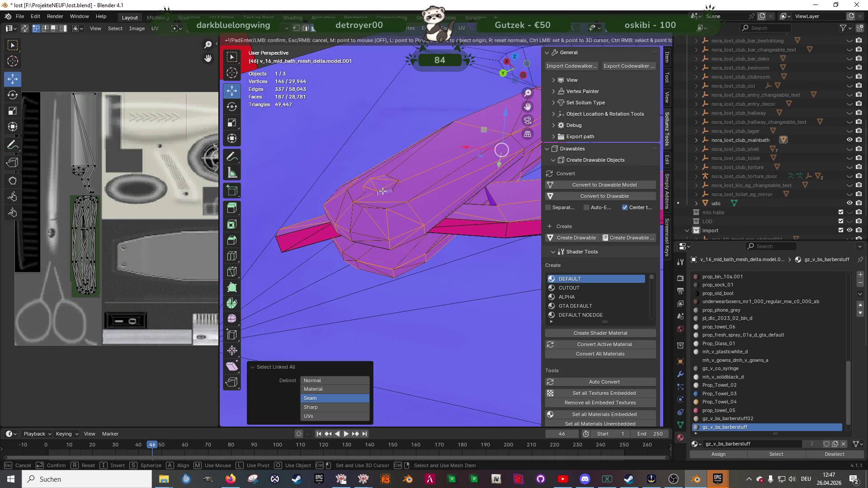
mouse_move(383, 192)
middle_down()
mouse_move(415, 199)
mouse_move(370, 213)
middle_up()
shift+click(416, 203)
key(ctrl+l)
click(357, 181)
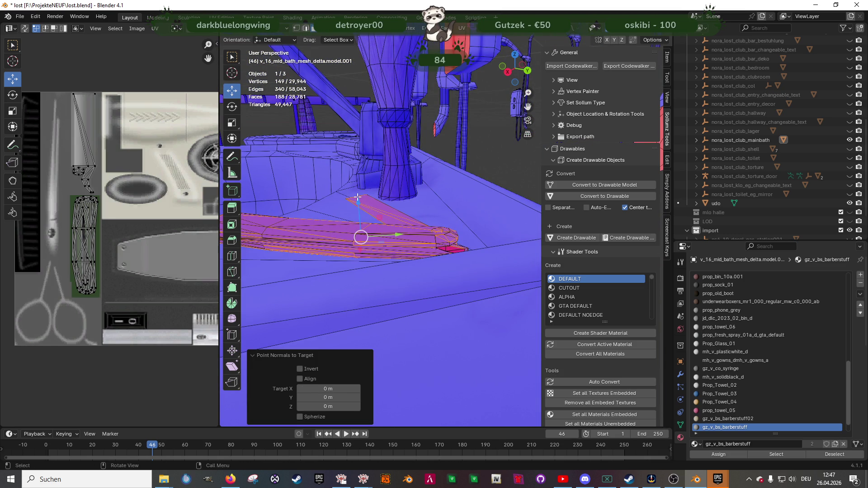
Lift the selected stray faces slightly and delete them
drag(356, 194, 357, 149)
mouse_move(358, 149)
middle_down()
mouse_move(373, 168)
mouse_move(432, 180)
middle_up()
key(x)
click(432, 179)
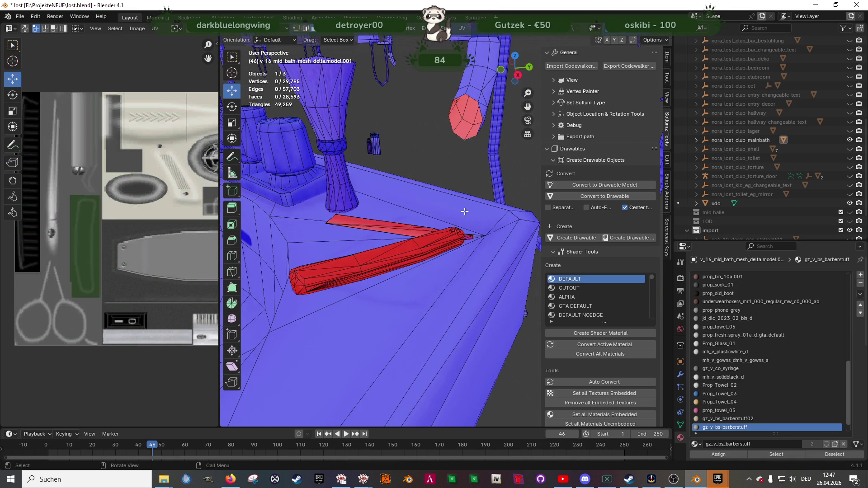
Flip the normals of all faces using the red razor's material and return to Object Mode
click(435, 235)
click(783, 454)
mouse_move(403, 272)
middle_down()
mouse_move(431, 276)
mouse_move(390, 283)
mouse_move(438, 276)
mouse_move(455, 264)
mouse_move(433, 287)
mouse_move(364, 294)
mouse_move(425, 300)
mouse_move(390, 285)
mouse_move(408, 317)
mouse_move(368, 302)
mouse_move(499, 301)
mouse_move(410, 276)
middle_up()
key(alt+n)
click(417, 275)
key(Tab)
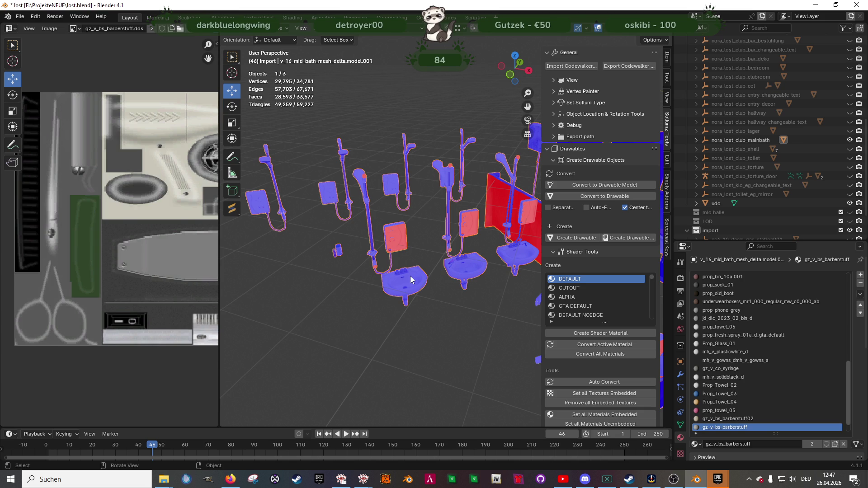
Export nora_lost_club_mainbath with Export Codewalker, then hide the collection
mouse_move(410, 276)
middle_down()
mouse_move(397, 285)
mouse_move(475, 287)
middle_up()
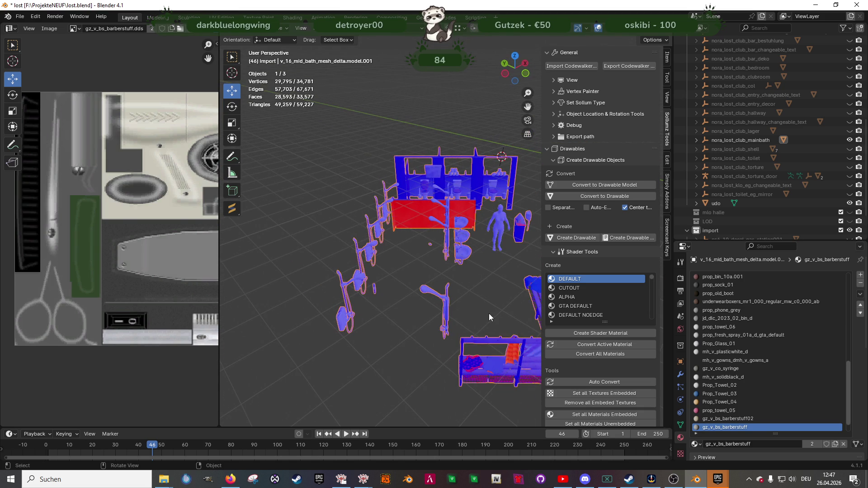
click(758, 140)
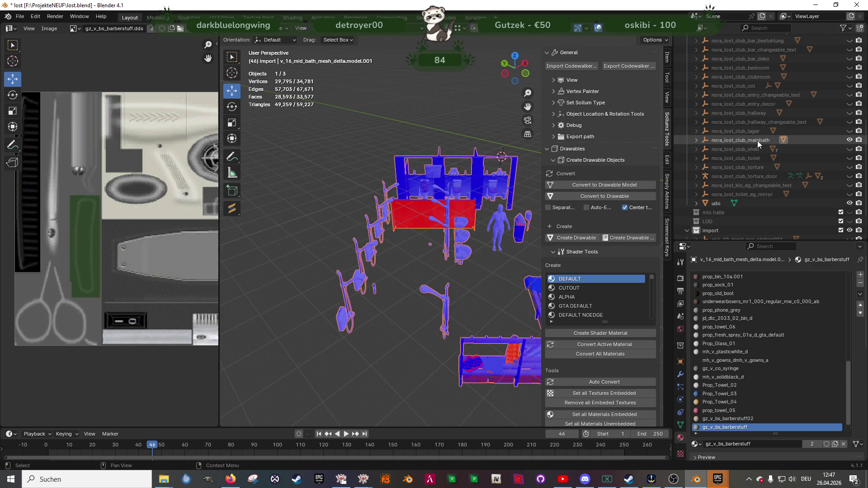
click(625, 349)
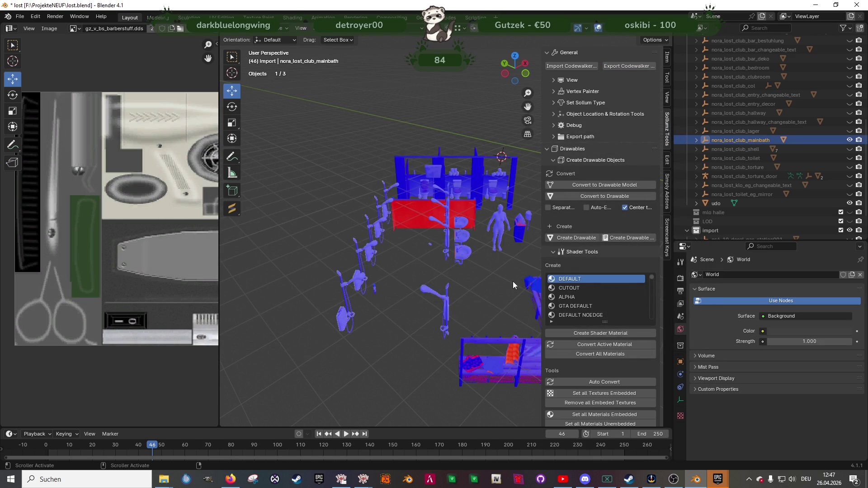
click(850, 140)
Show the toilet collection, check its mesh faces in Edit Mode, then hide it
click(850, 159)
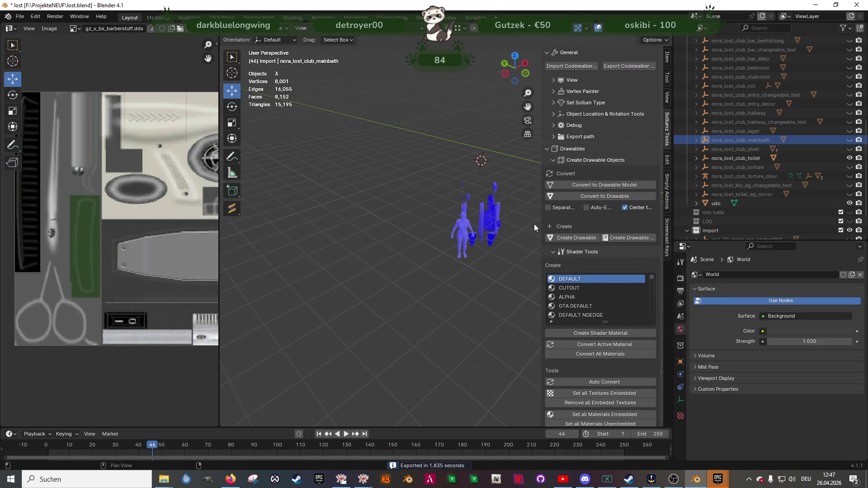
scroll(406, 247, up, 3)
mouse_move(406, 247)
middle_down()
mouse_move(511, 249)
mouse_move(482, 189)
mouse_move(338, 300)
mouse_move(425, 241)
middle_up()
click(382, 238)
key(Tab)
scroll(383, 238, up, 3)
scroll(383, 235, up, 2)
scroll(383, 235, down, 4)
mouse_move(383, 236)
middle_down()
mouse_move(343, 224)
mouse_move(362, 253)
mouse_move(405, 250)
mouse_move(289, 271)
mouse_move(369, 240)
middle_up()
scroll(346, 228, up, 5)
scroll(290, 272, down, 5)
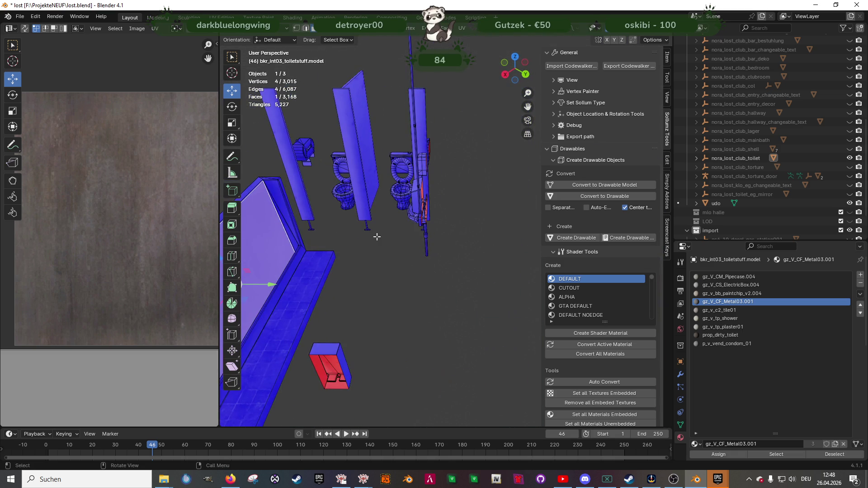
key(a)
click(850, 158)
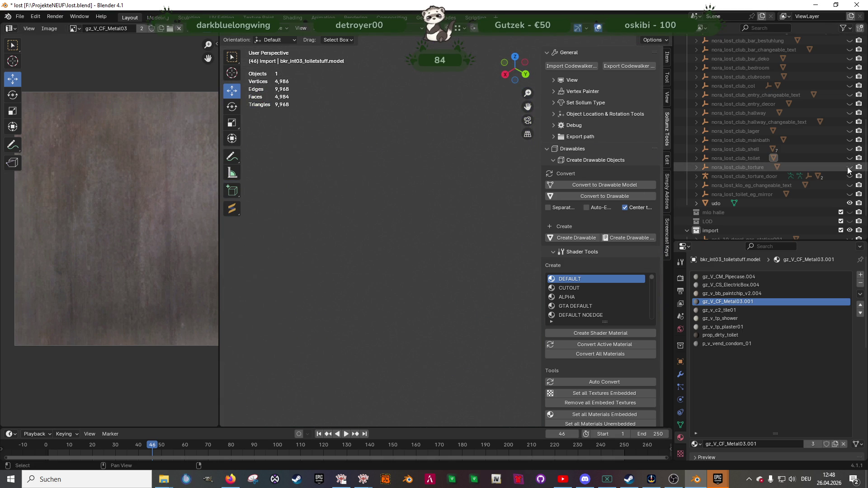
Show the torture collection, inspect the chair and boxes, then hide it
click(850, 167)
scroll(418, 237, up, 5)
mouse_move(516, 219)
middle_down()
mouse_move(376, 289)
mouse_move(474, 205)
mouse_move(447, 237)
mouse_move(409, 250)
mouse_move(466, 242)
mouse_move(379, 270)
mouse_move(317, 276)
mouse_move(326, 271)
middle_up()
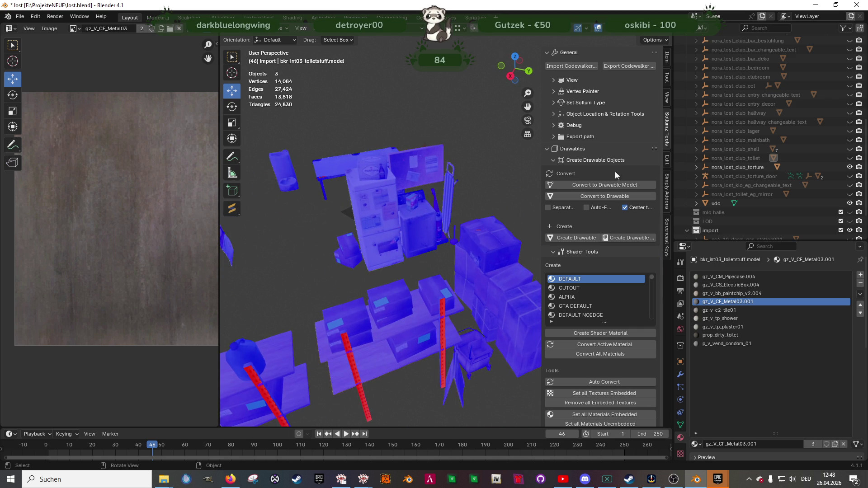
click(851, 168)
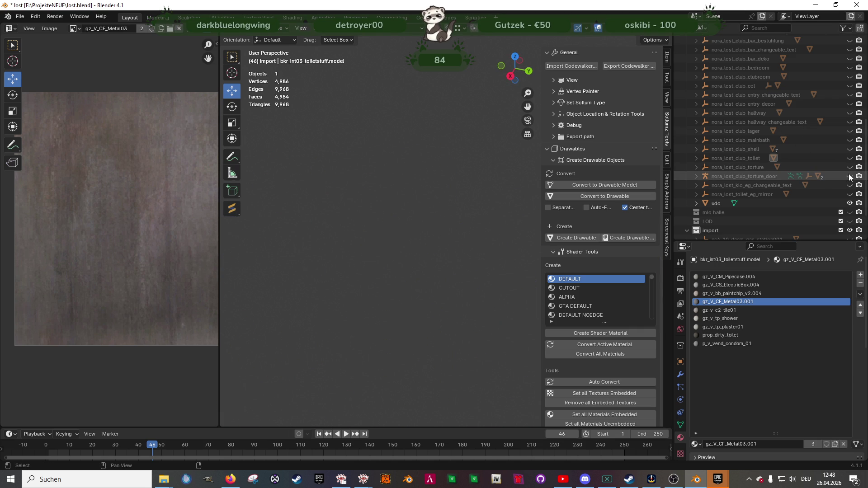
Inspect the klo_eg_changeable_text posters and toilet_eg_mirror collections, then hide both
click(850, 185)
click(851, 203)
mouse_move(487, 190)
middle_down()
mouse_move(463, 189)
mouse_move(400, 218)
mouse_move(358, 199)
mouse_move(512, 241)
middle_up()
click(352, 193)
click(850, 185)
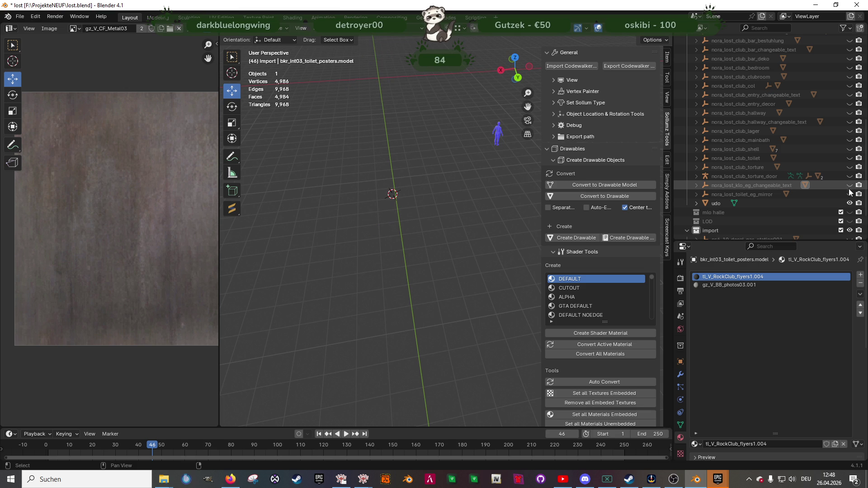
click(849, 194)
mouse_move(429, 235)
middle_down()
mouse_move(372, 244)
mouse_move(469, 227)
mouse_move(417, 248)
mouse_move(434, 244)
middle_up()
click(850, 185)
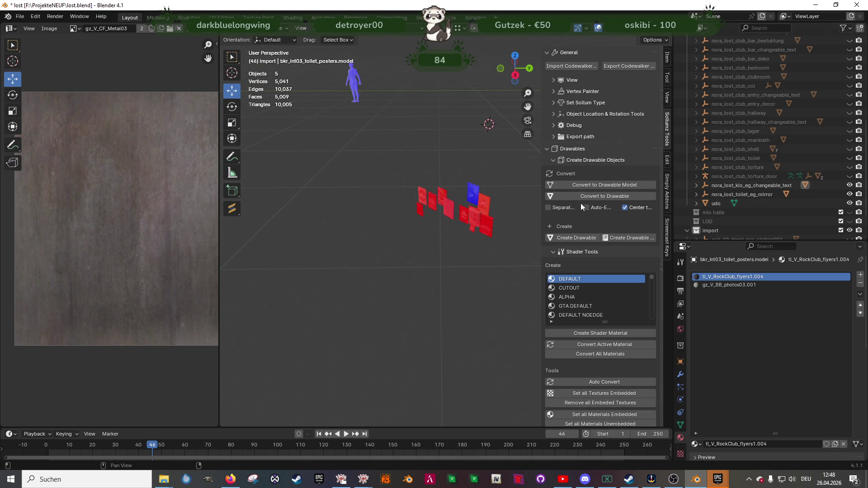
click(850, 185)
click(849, 194)
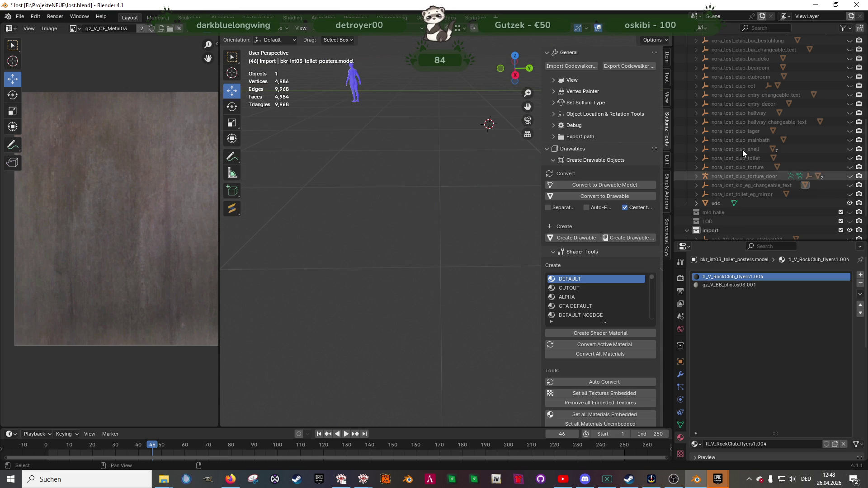
Turn off the Face Orientation viewport overlay
click(606, 28)
click(554, 203)
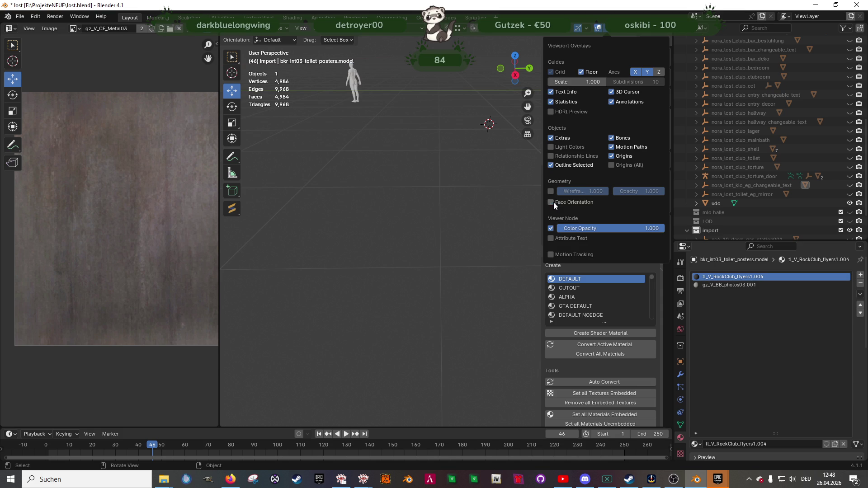
scroll(386, 187, down, 6)
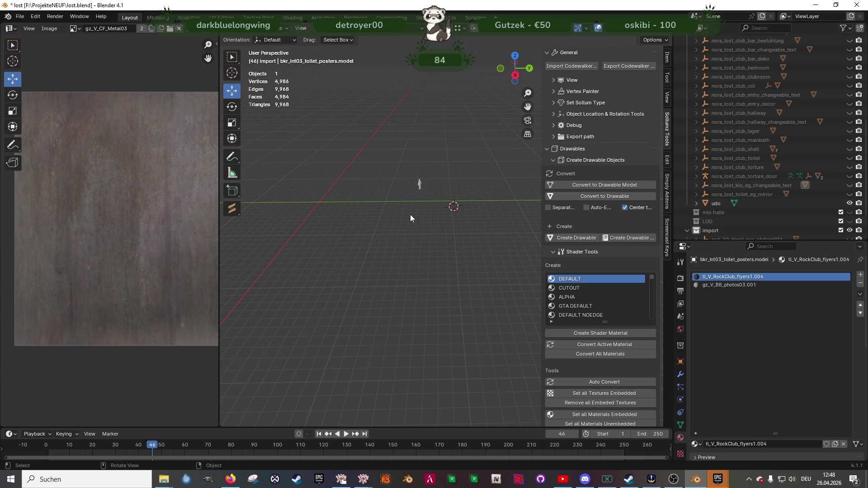
mouse_move(343, 482)
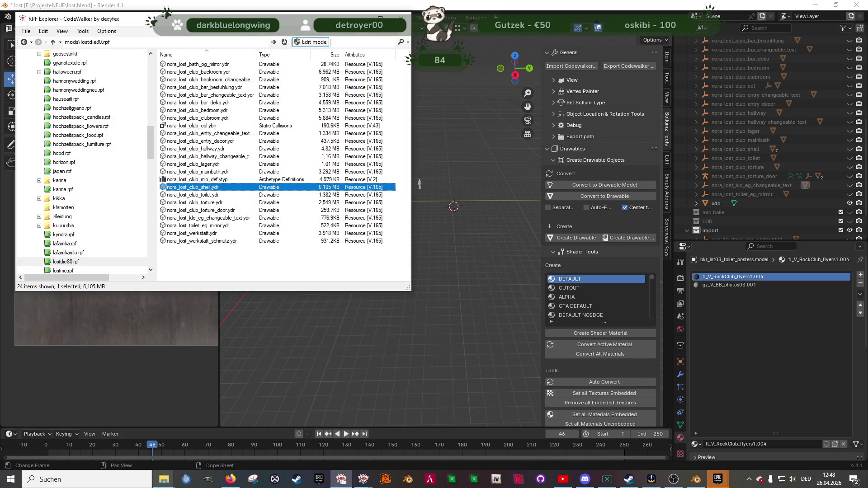
Refresh and reposition the looooooost export folder, then select all 24 exported club files
mouse_move(164, 480)
click(136, 437)
mouse_move(281, 297)
mouse_down()
mouse_move(520, 306)
mouse_move(485, 299)
mouse_up()
click(562, 365)
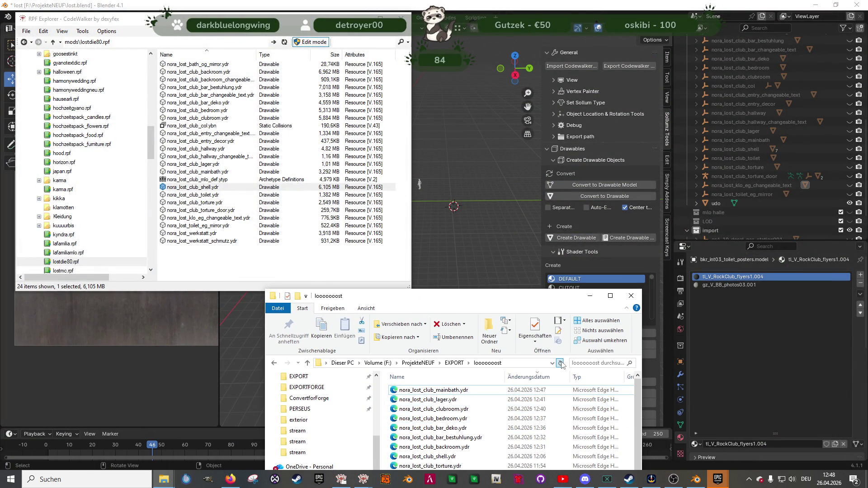
drag(537, 292, 537, 227)
mouse_move(467, 239)
mouse_down()
mouse_move(570, 206)
mouse_move(583, 98)
mouse_up()
click(549, 186)
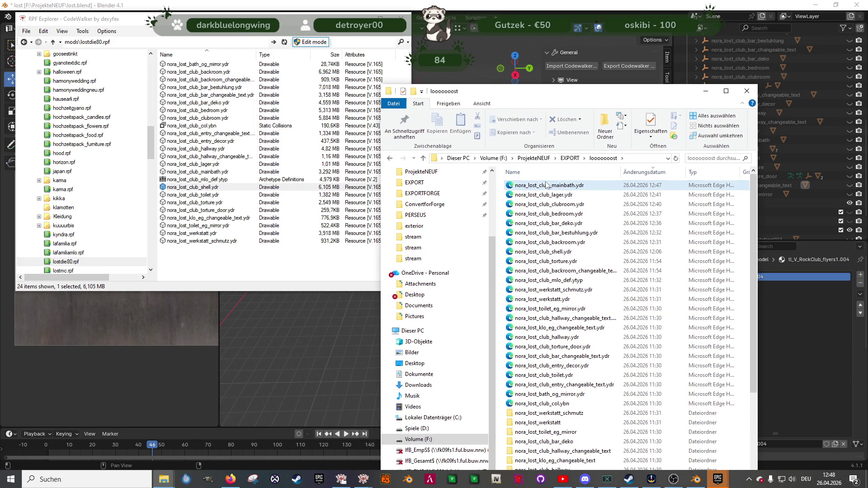
shift+click(547, 404)
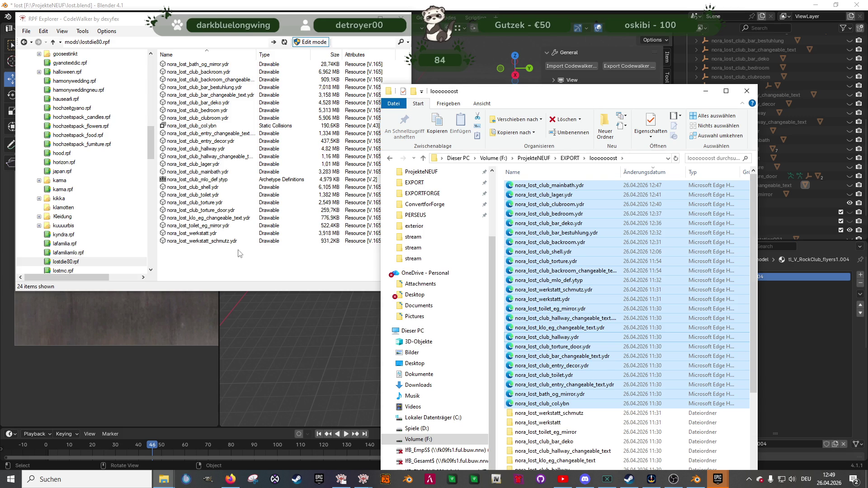
Select the 24 files inside lostdie80.rpf and apply an action from their context menu
click(220, 242)
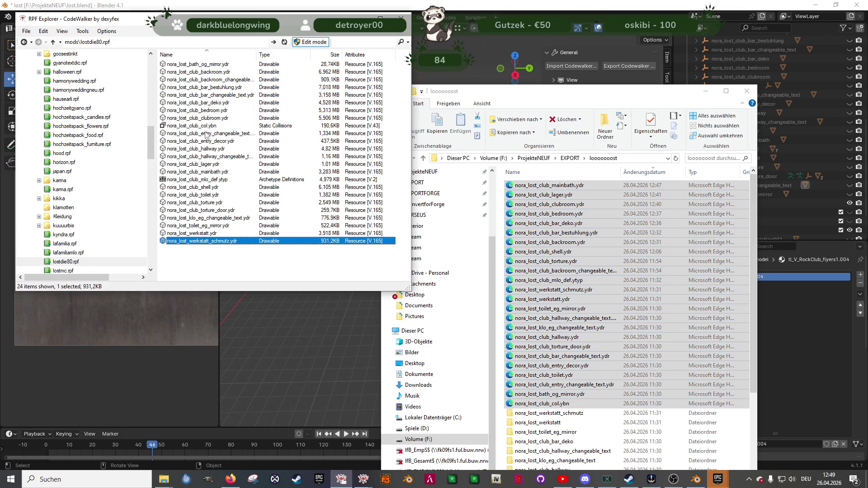
shift+click(213, 65)
right_click(244, 122)
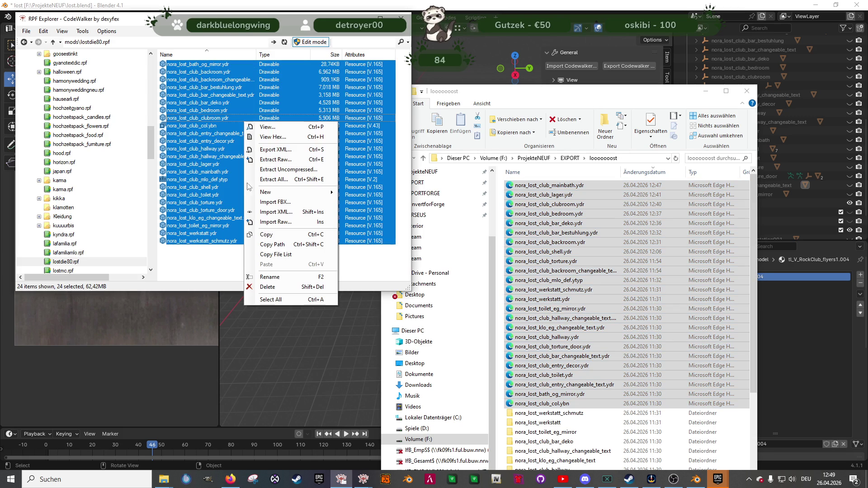
click(270, 287)
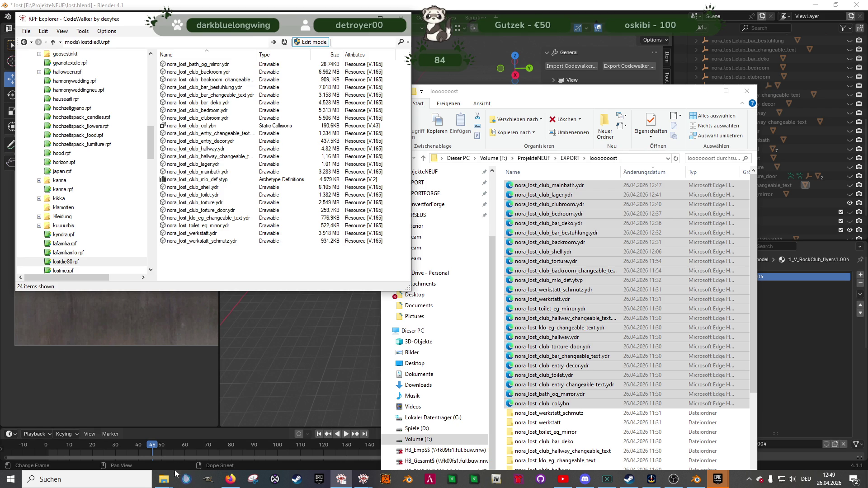
Replace the 24 club files in the nora-lost-mlo stream folder, then launch the local alt:V server
mouse_move(164, 479)
click(164, 448)
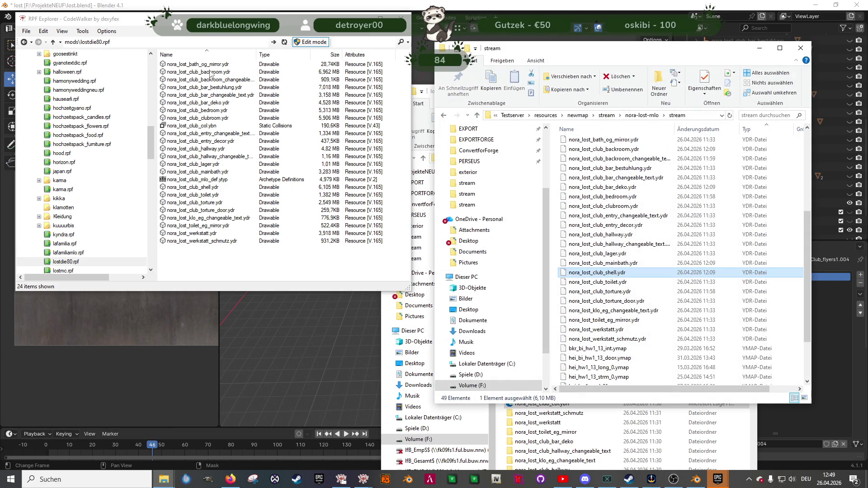
click(212, 65)
shift+click(210, 241)
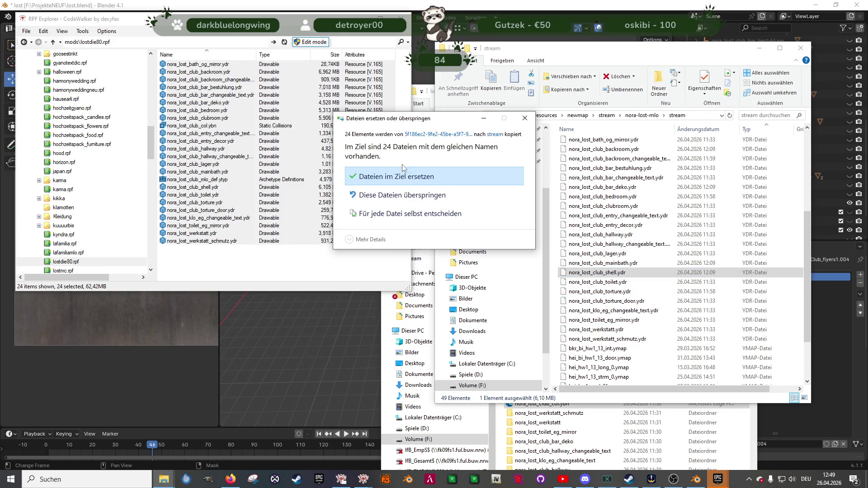
click(405, 181)
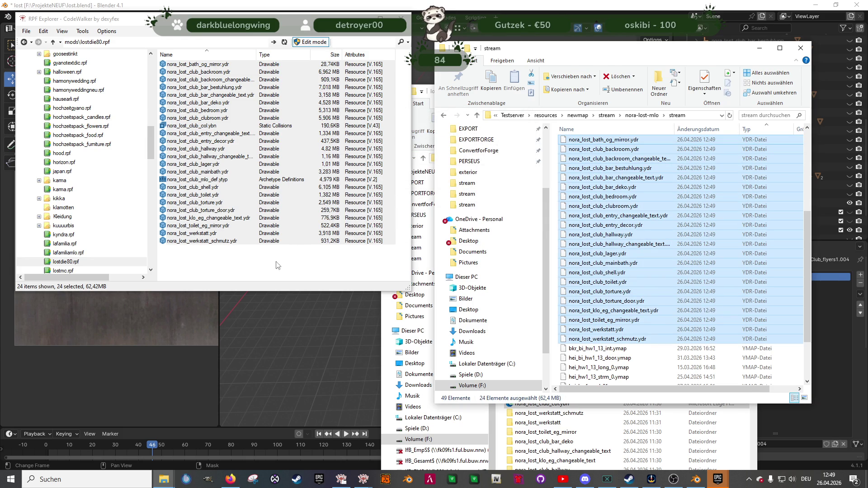
click(474, 480)
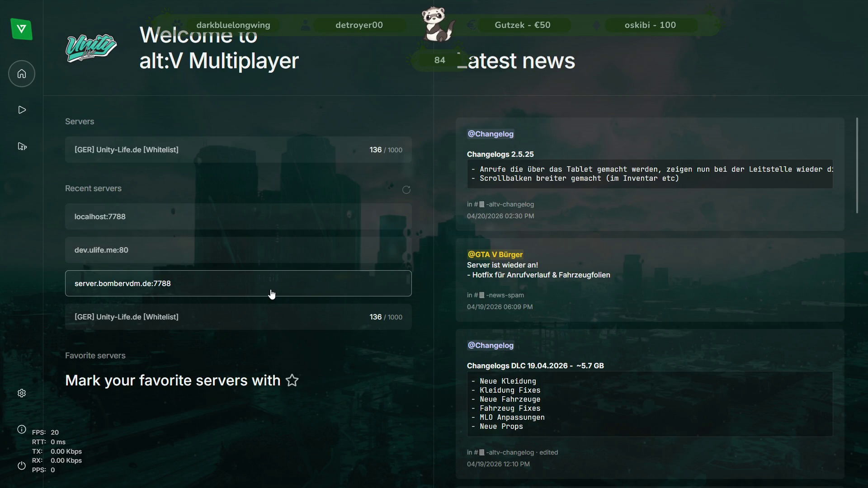
Connect to localhost:7788 from the Recent servers list
click(267, 225)
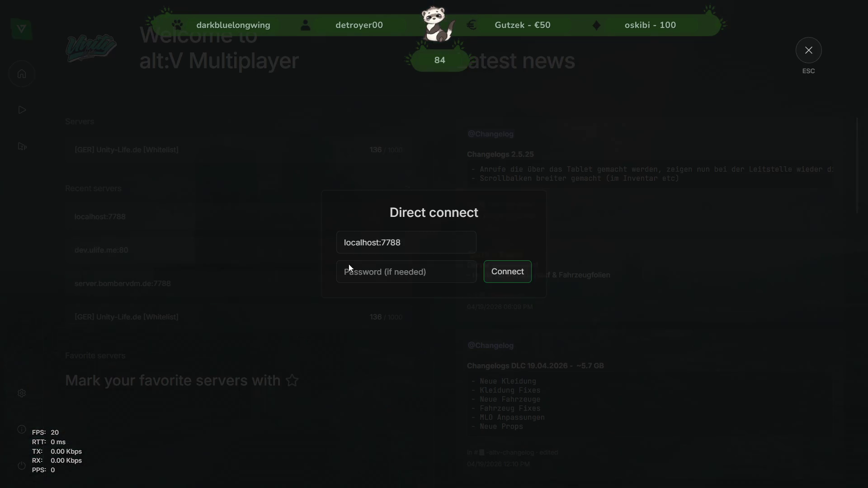
click(506, 274)
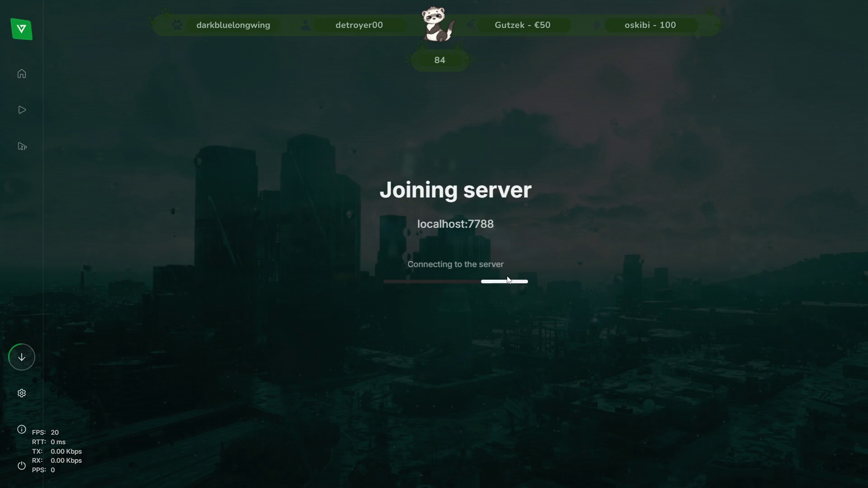
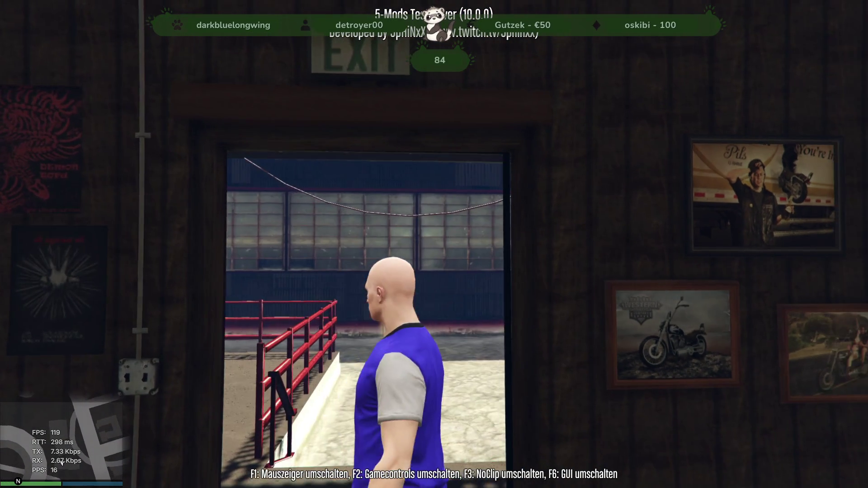
Walk from the parking lot through The Lost MC entrance into the bar, past the counter to the jukebox table
key(w)
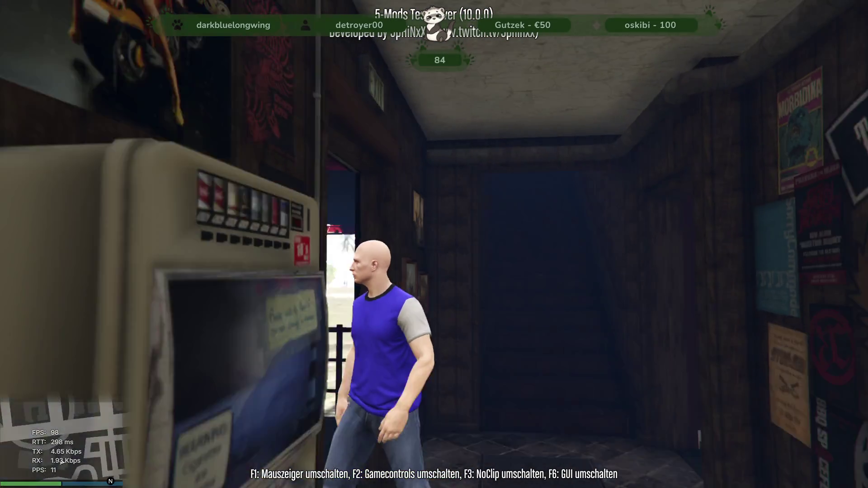
key(w)
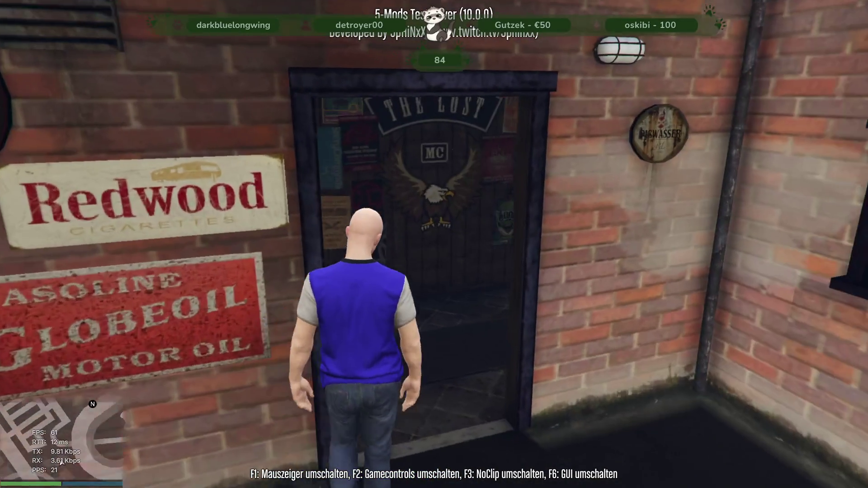
key(w)
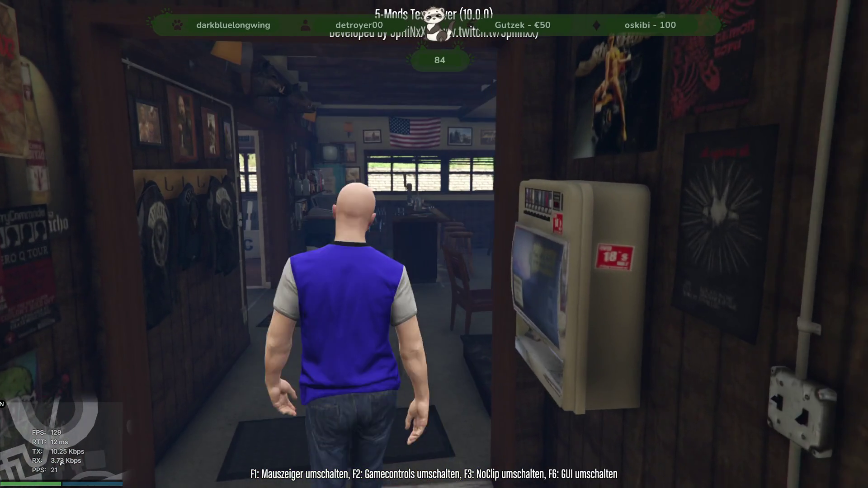
key(w)
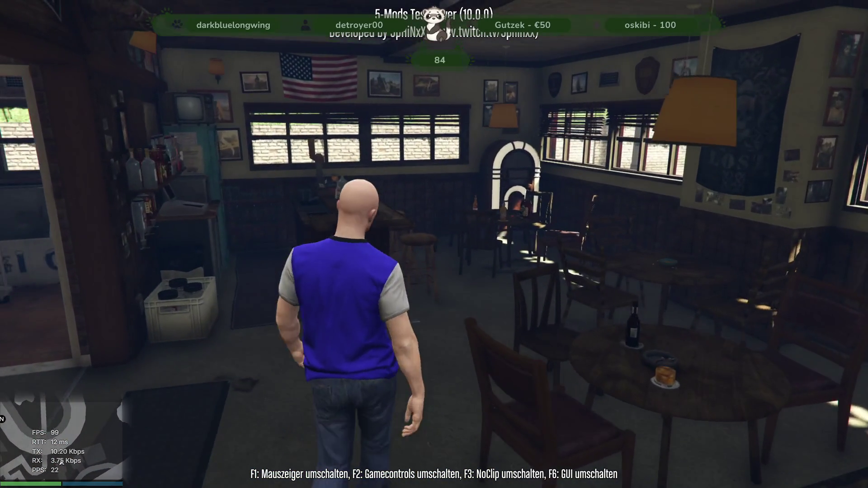
key(w)
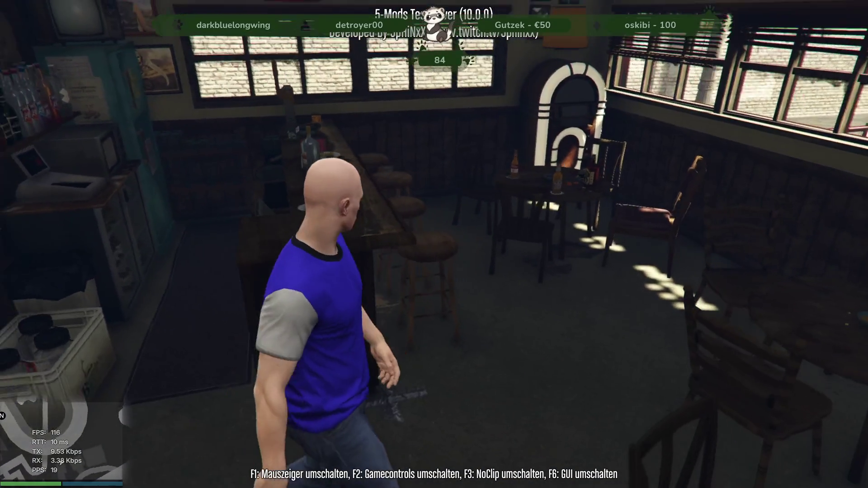
key(w)
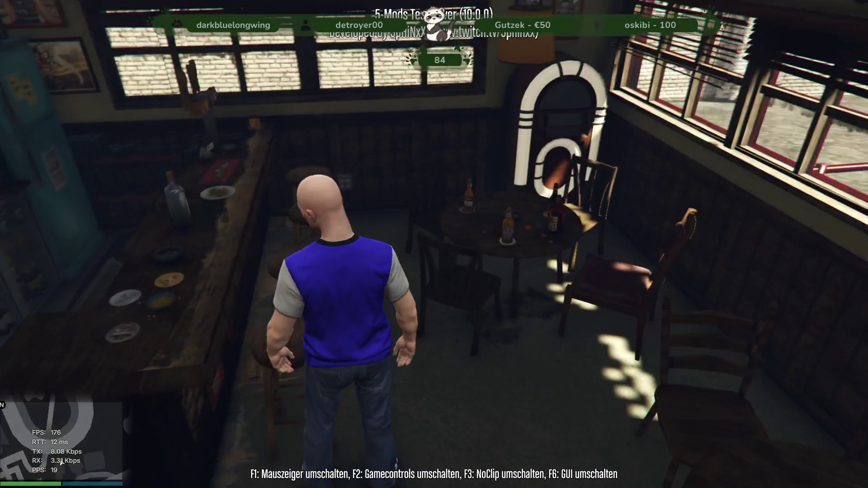
key(w)
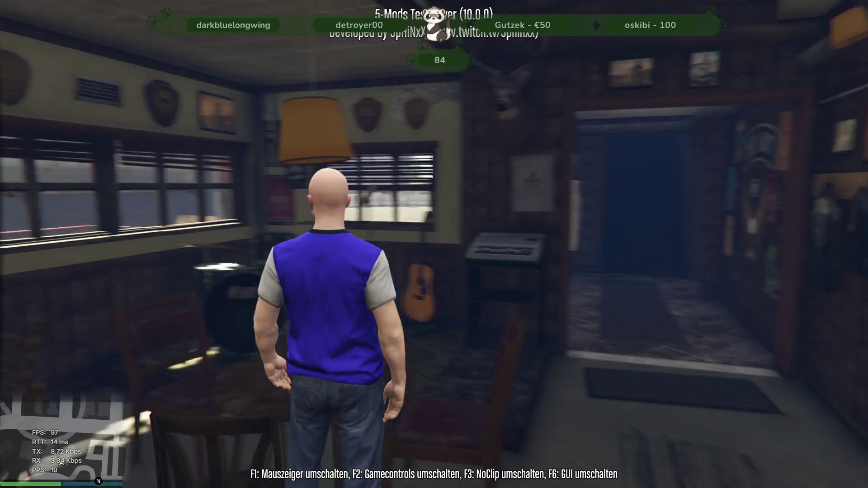
Continue through the dartboard hallway, storage room and poster room toward the pool room
key(w)
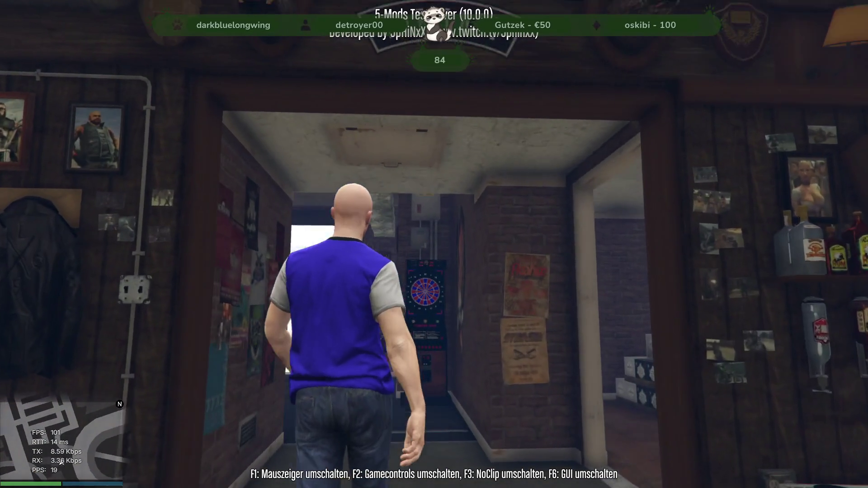
key(w)
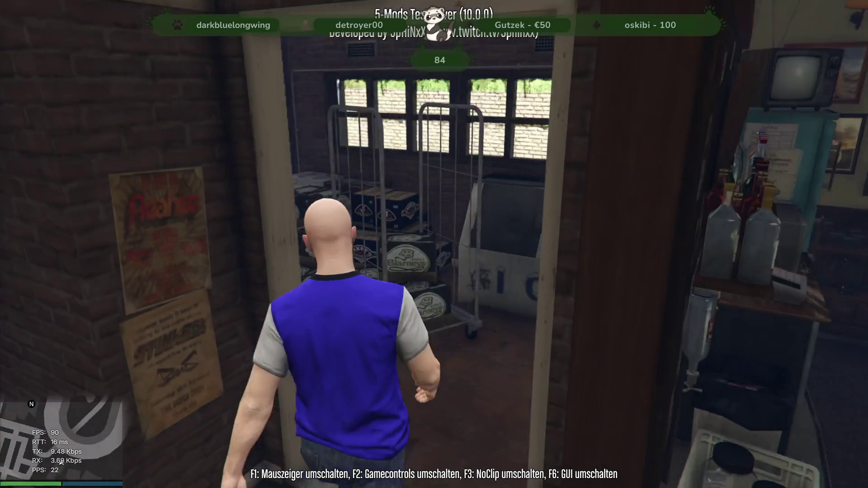
key(w)
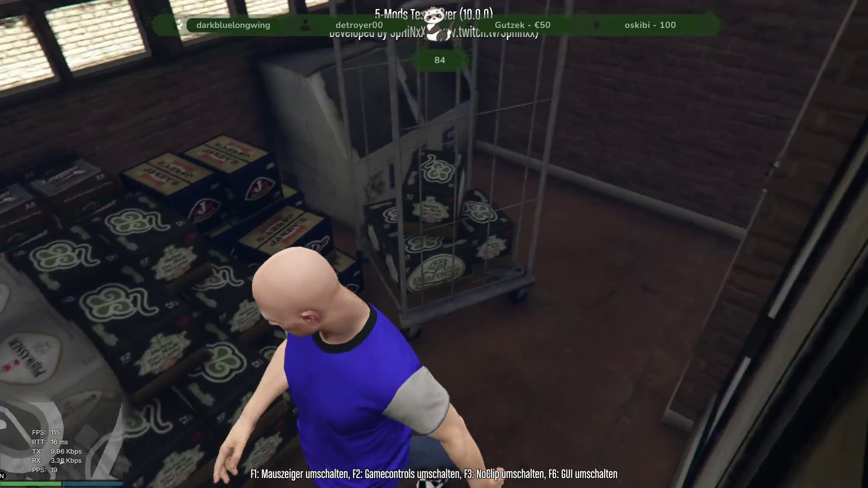
key(w)
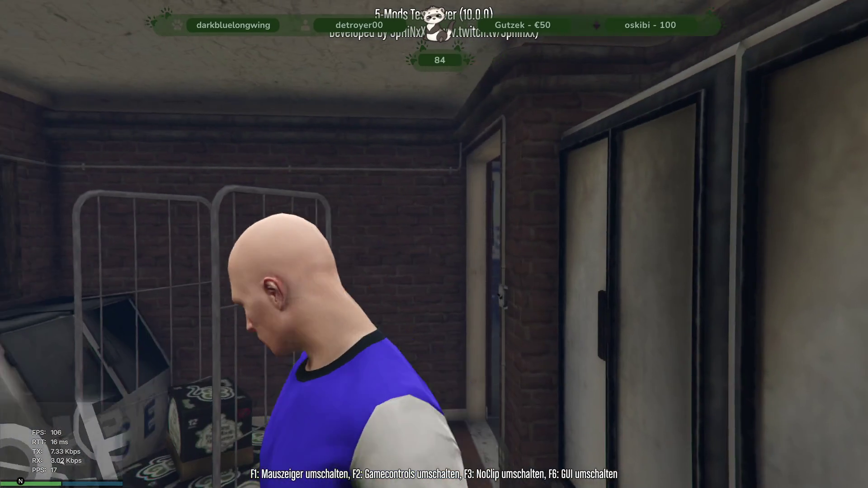
key(w)
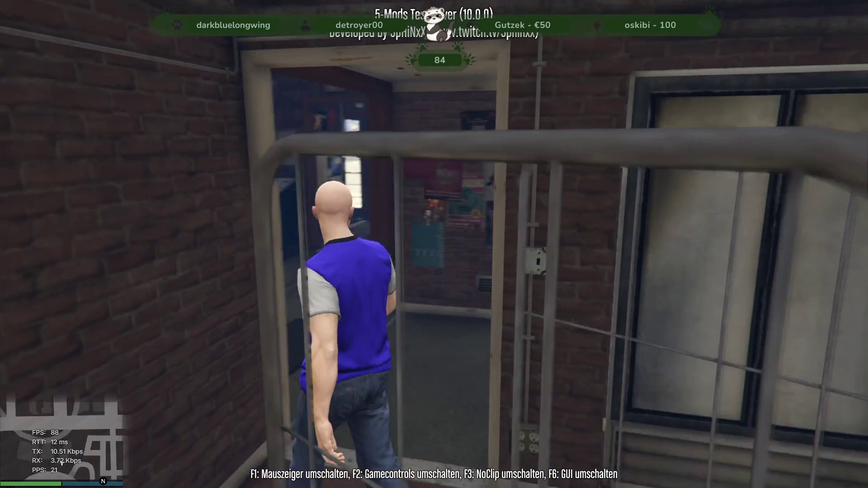
key(w)
key(w)
Walk past the pool table and lockers, looking over the photo wall and jukebox
key(w)
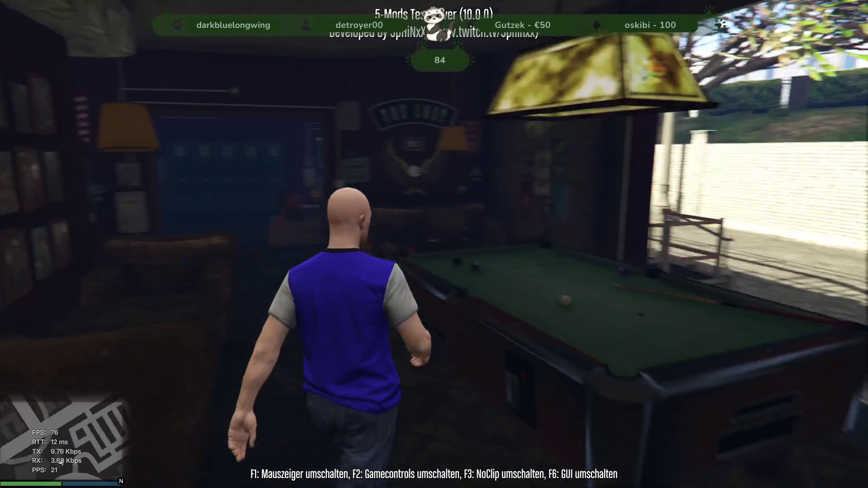
key(w)
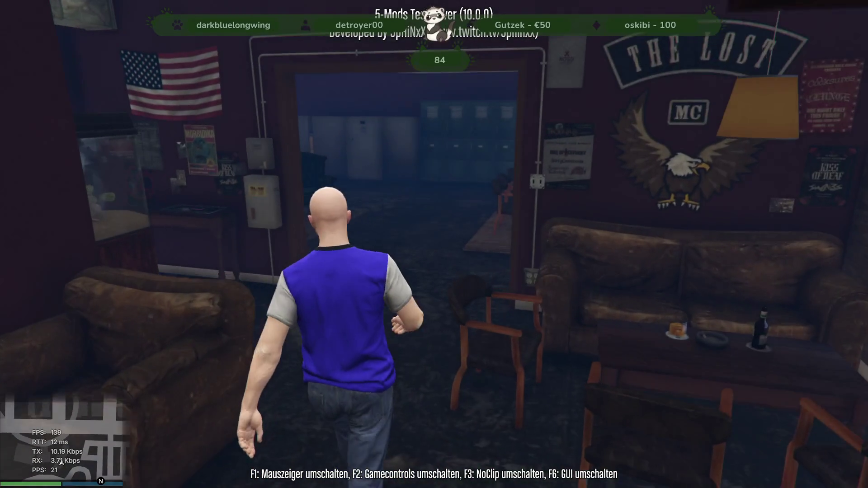
key(w)
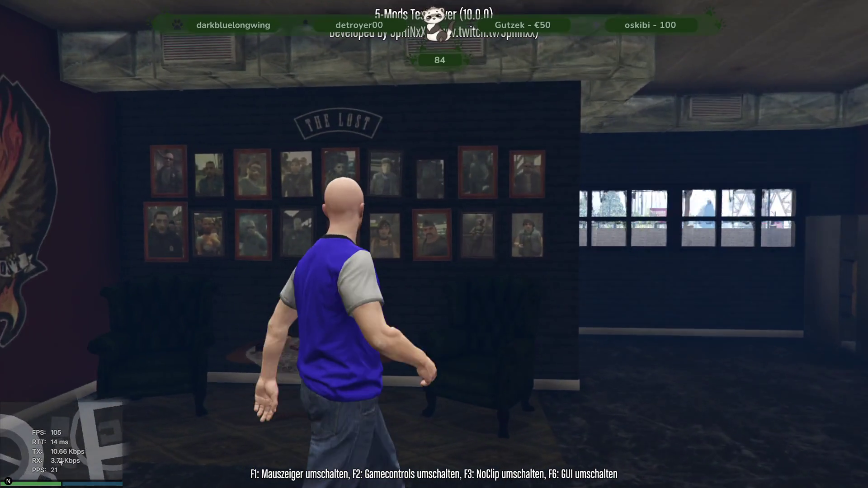
key(w)
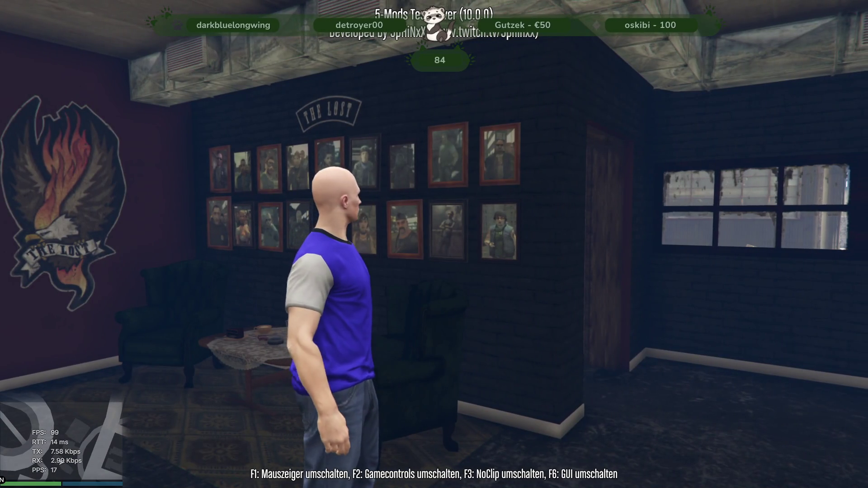
key(w)
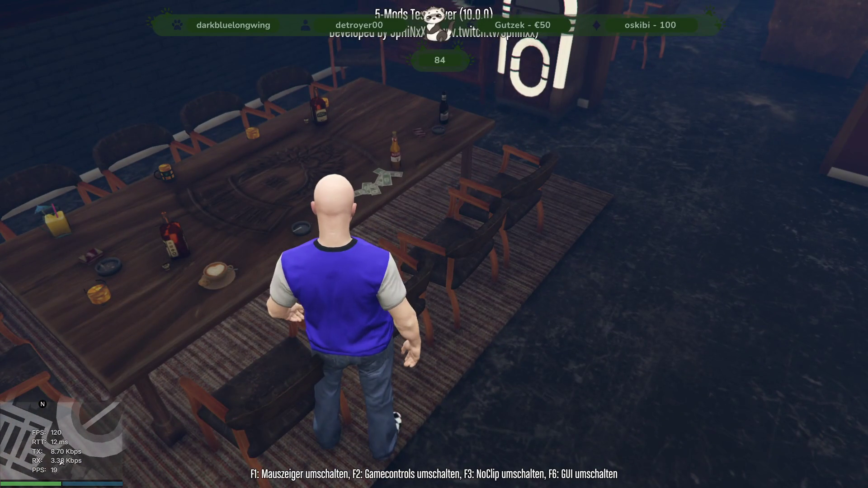
key(w)
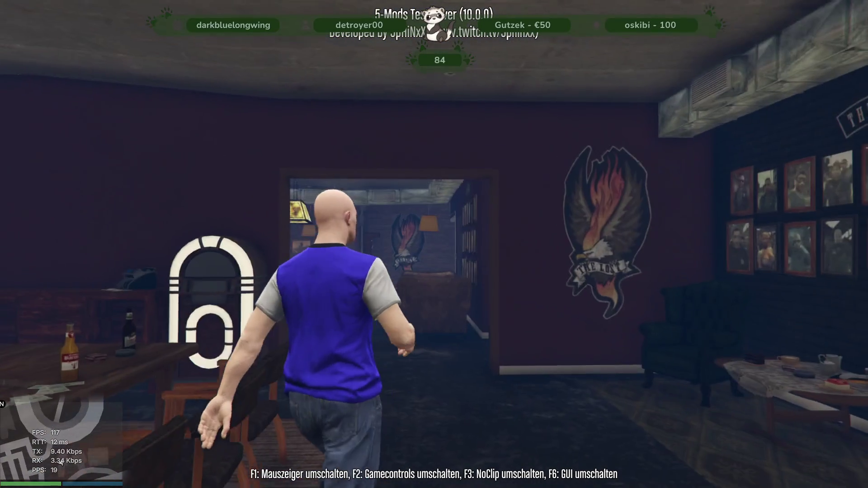
key(w)
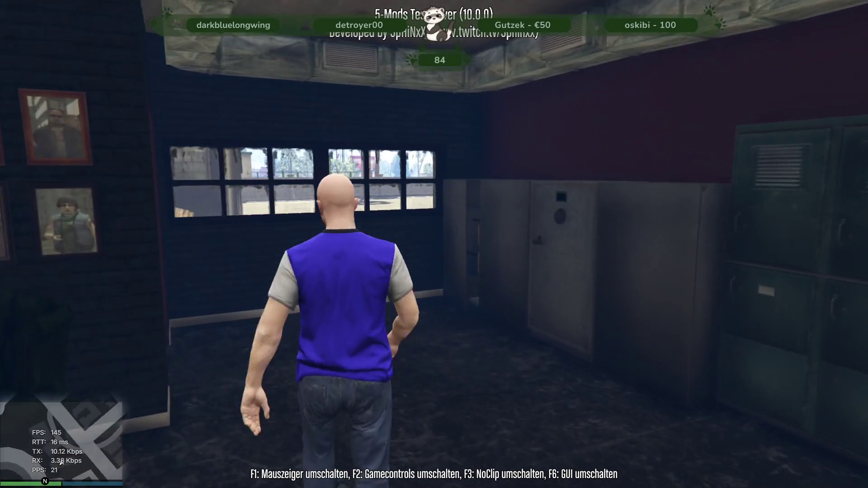
key(w)
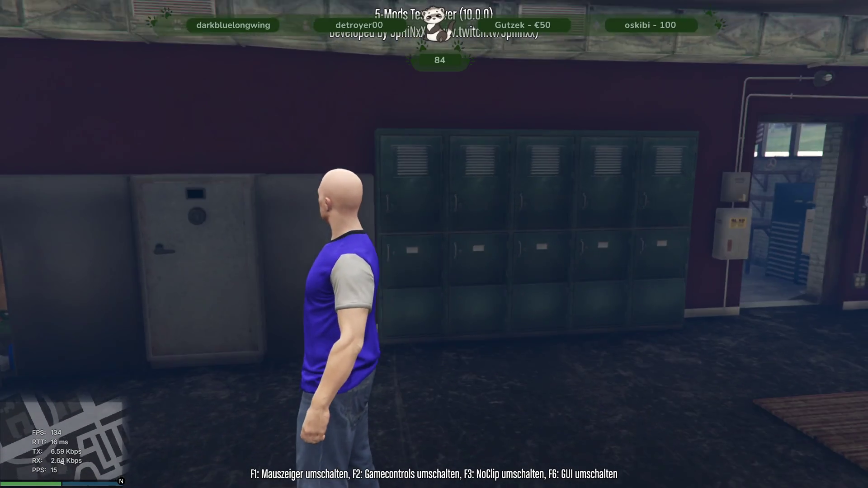
Step into the garage workshop, turn around and return to the dining room
key(w)
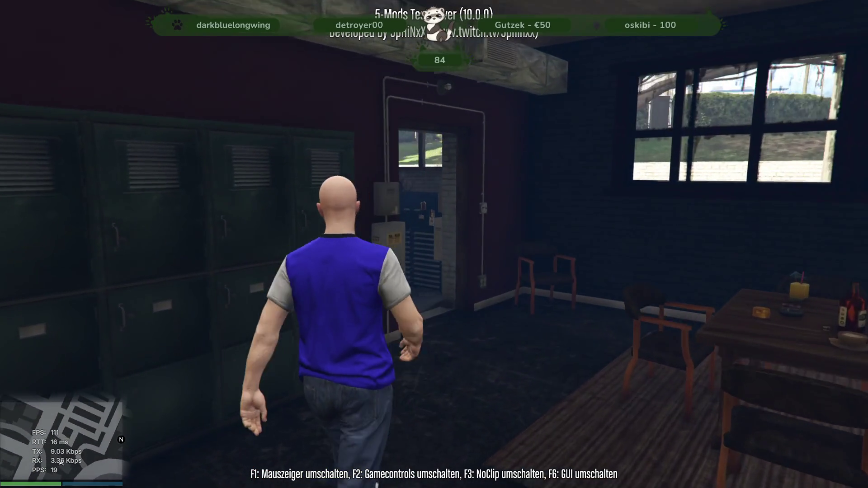
key(w)
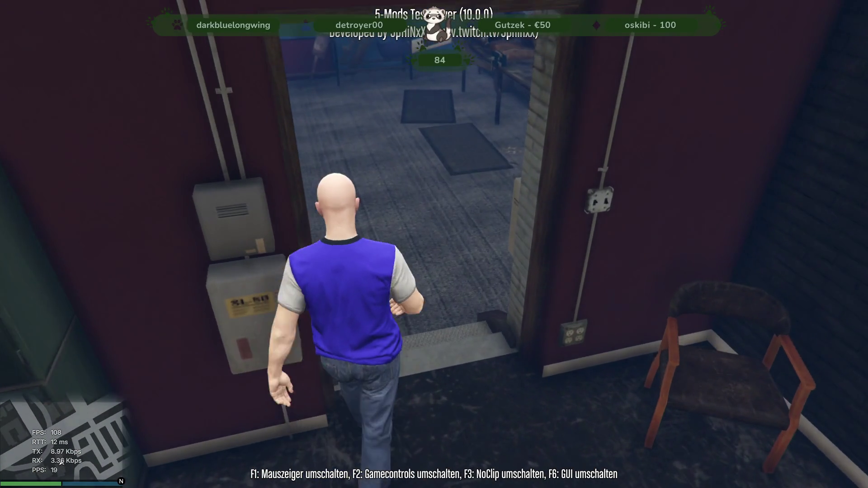
key(w)
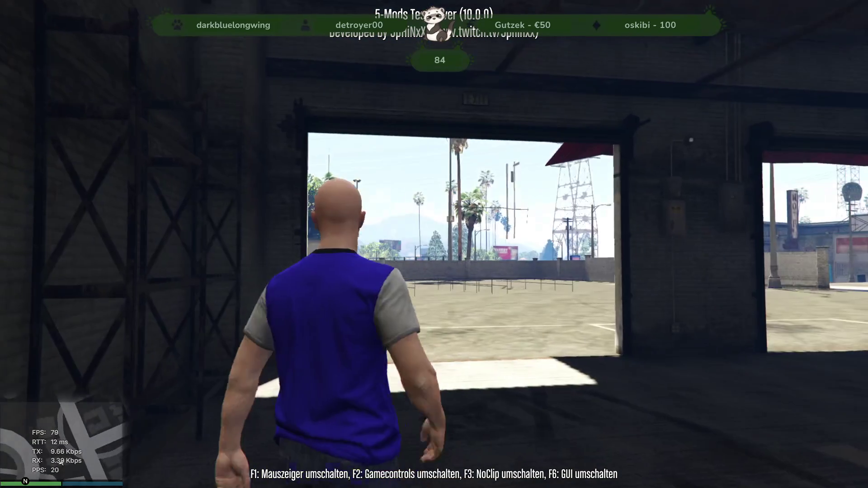
key(w)
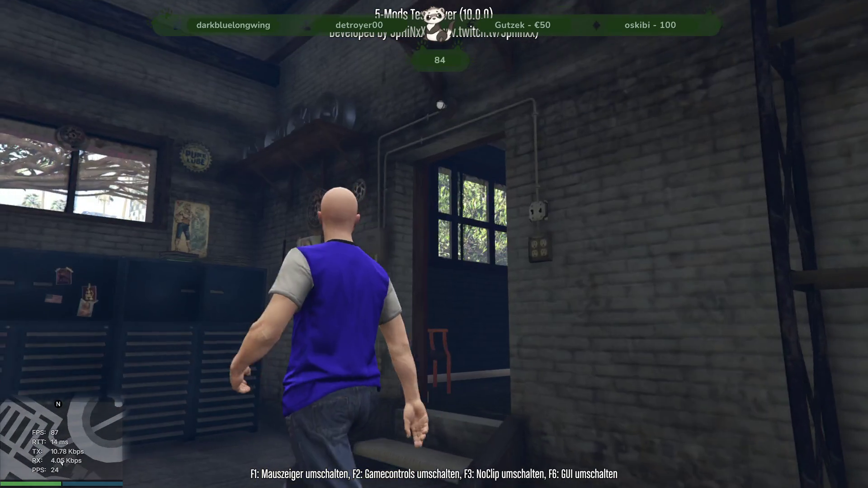
key(w)
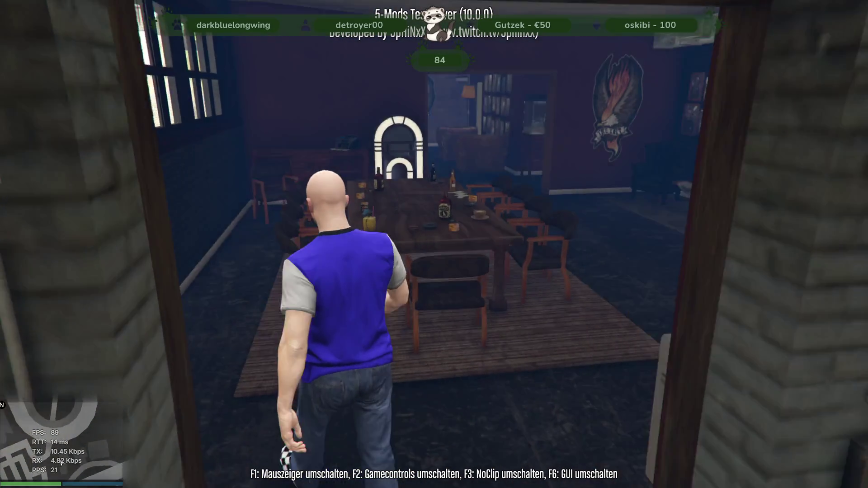
Cross the pool room past the eagle mural, through the bar and down the hallway to the staircase
key(w)
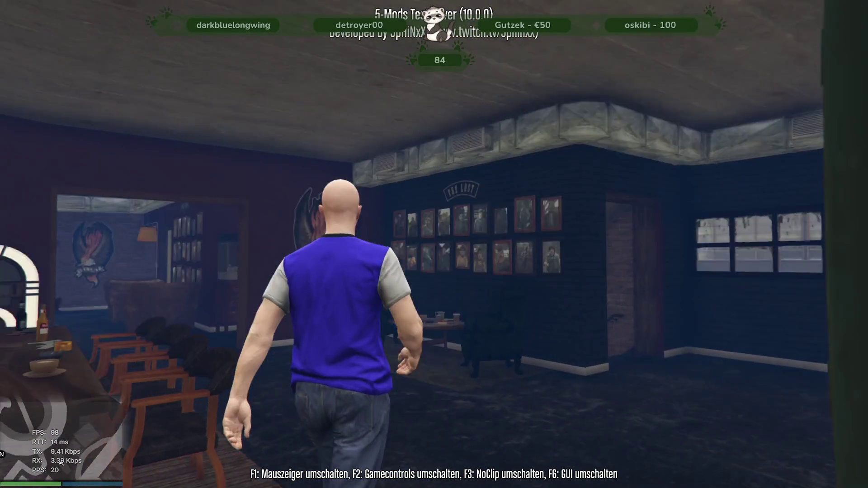
key(w)
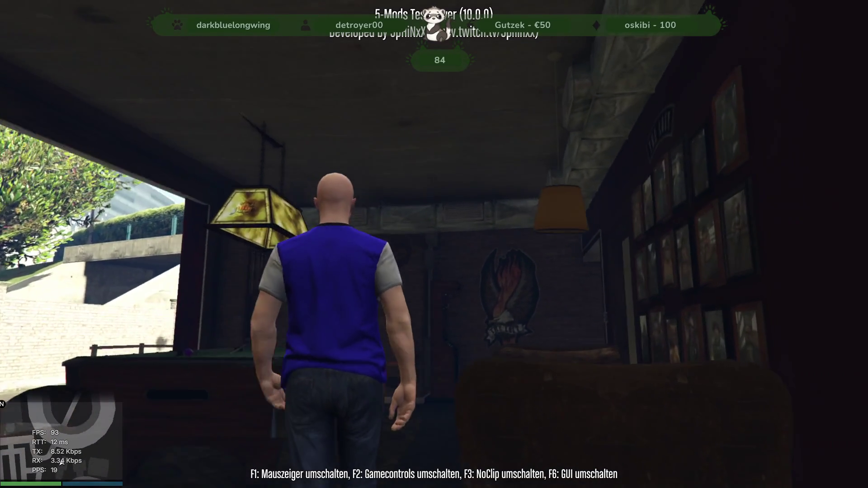
key(w)
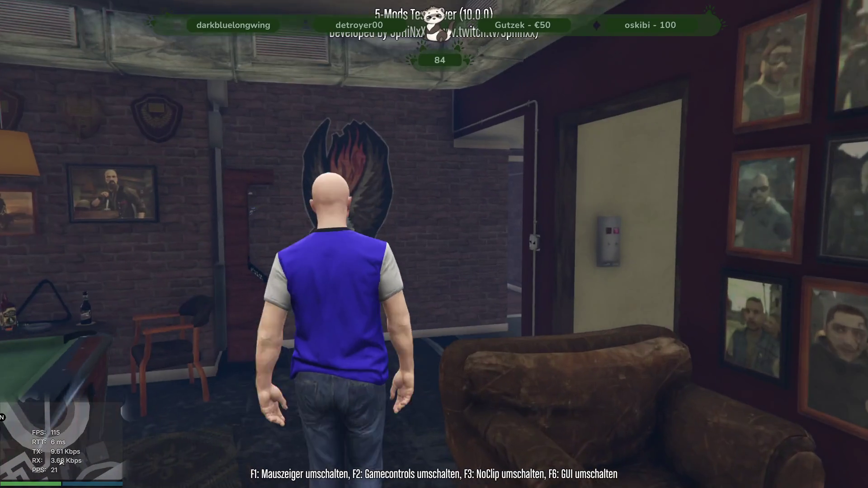
key(w)
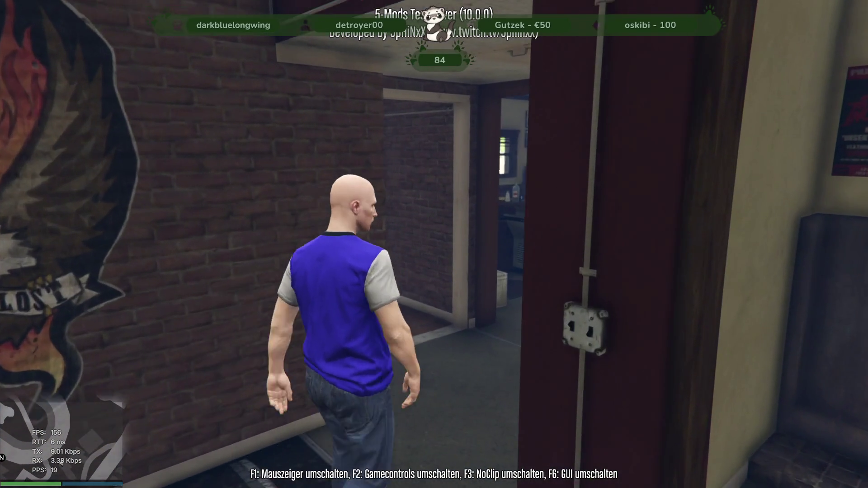
key(w)
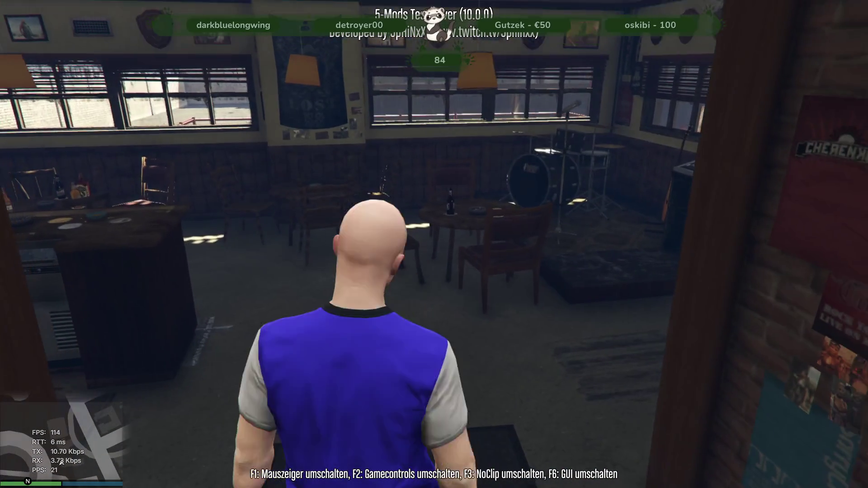
key(w)
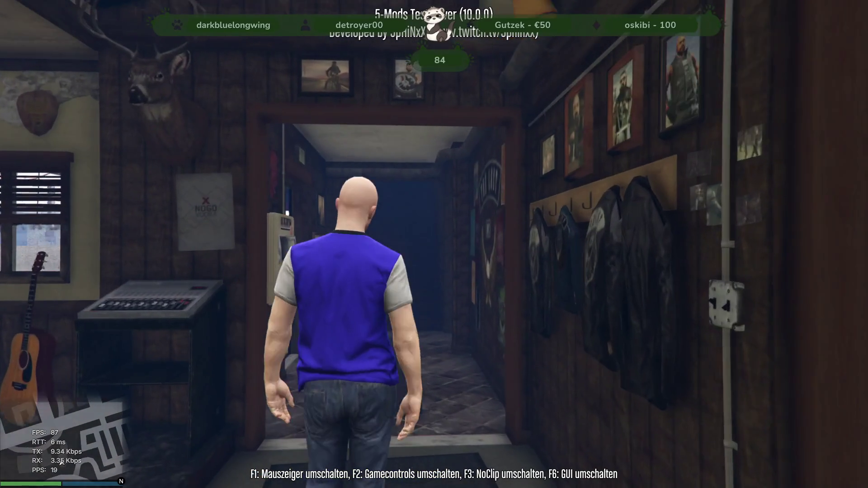
key(w)
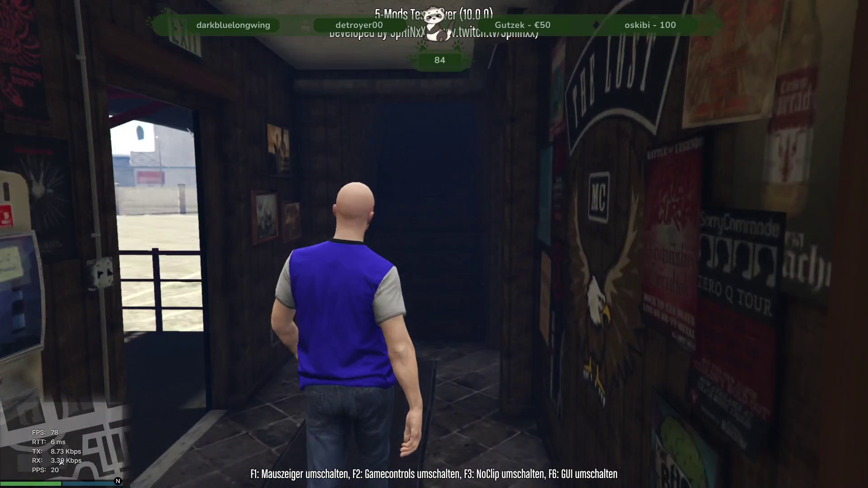
key(w)
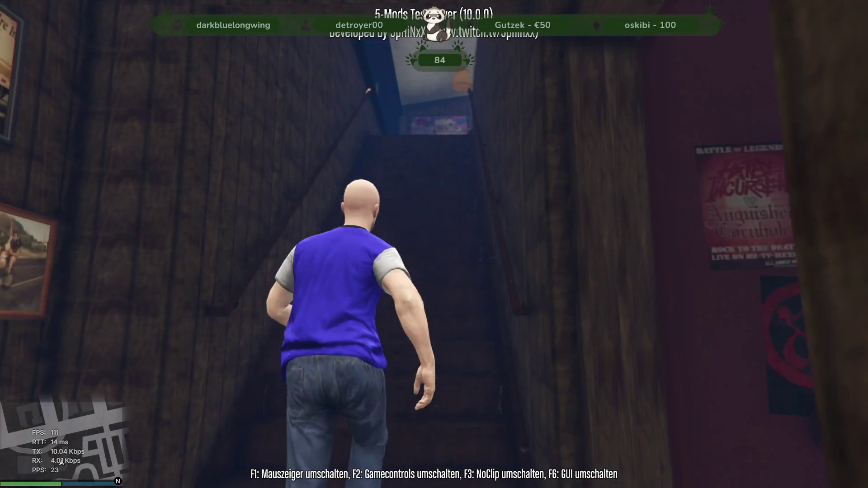
Climb the staircase into the upstairs living room toward the couch
key(w)
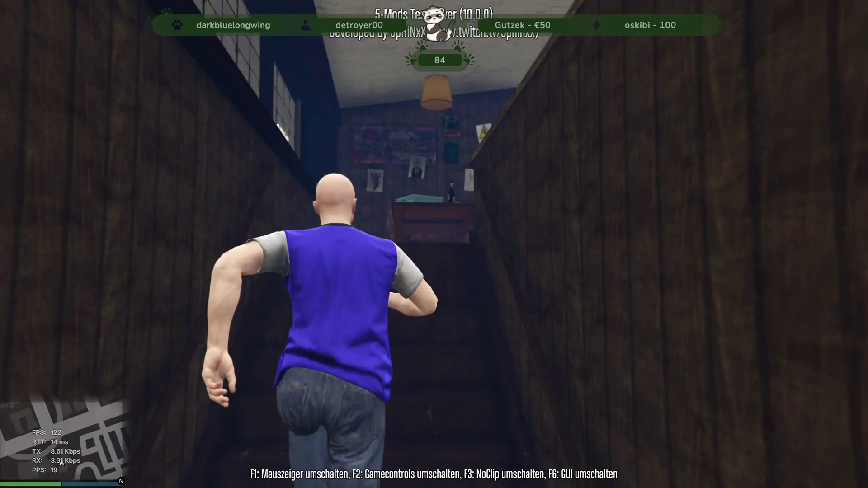
key(w)
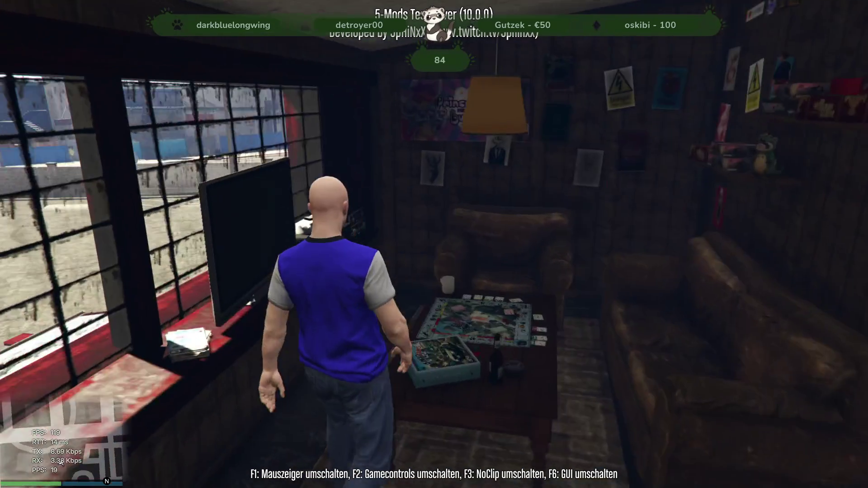
key(w)
key(w)
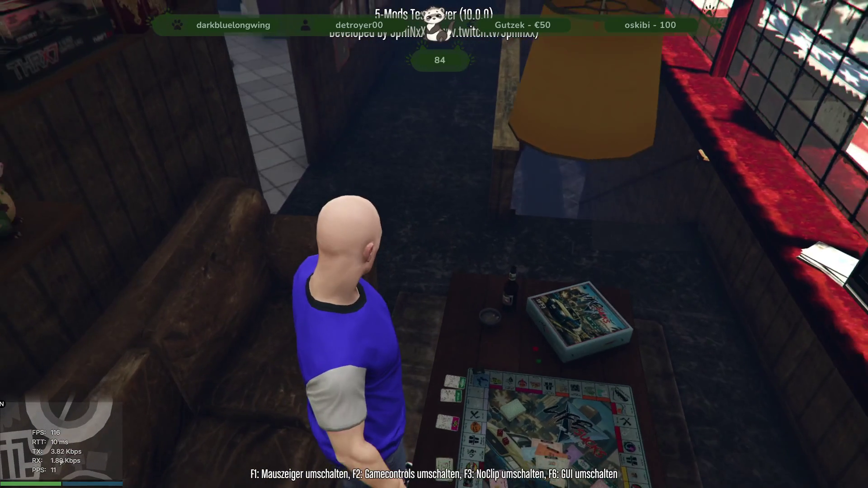
Walk through the bathroom past the sinks and locker benches into the showers, then out
key(w)
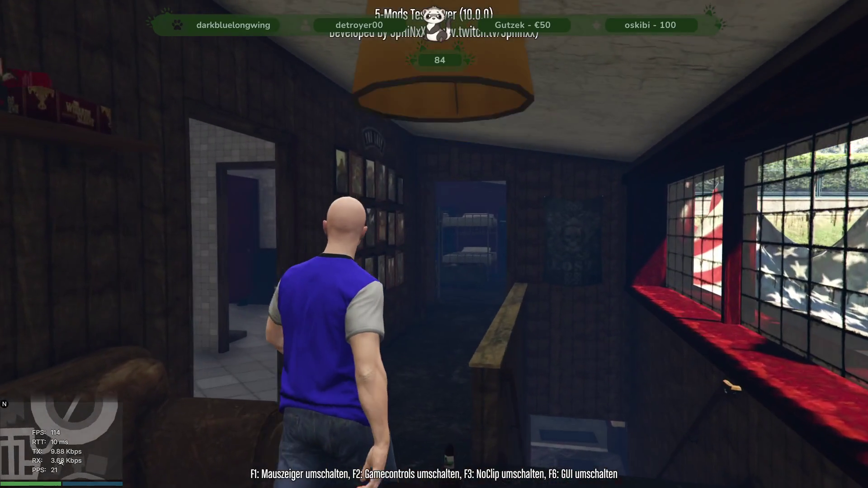
key(w)
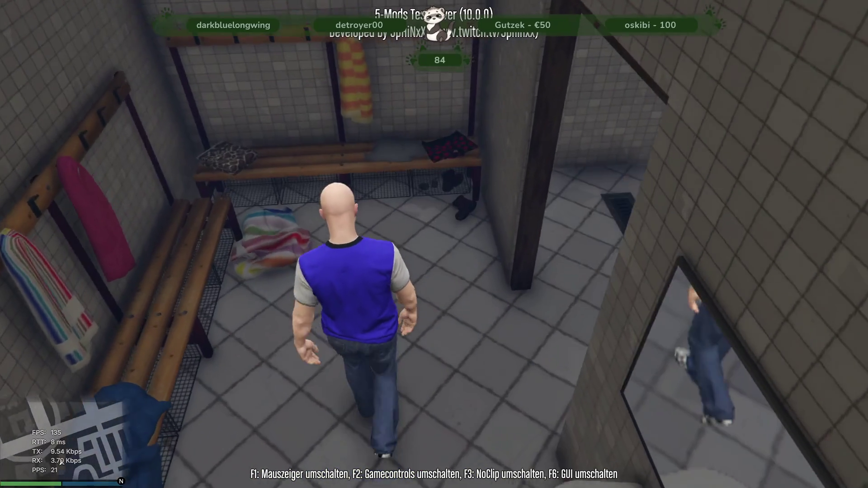
key(w)
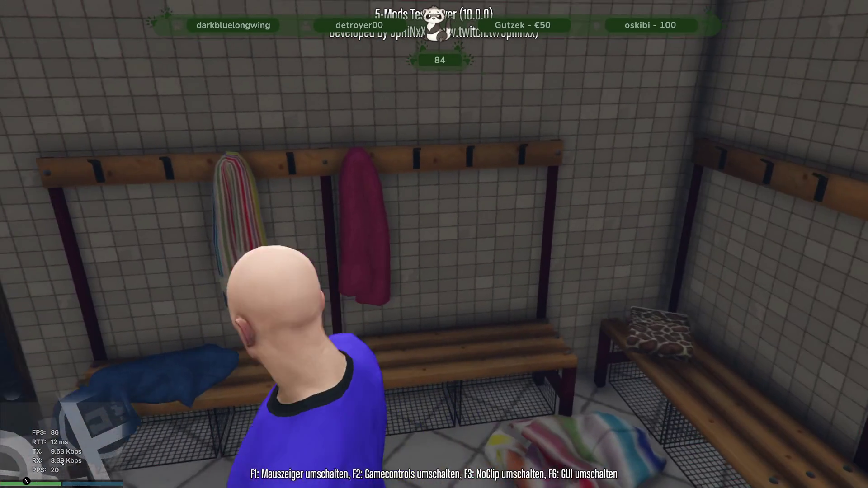
key(w)
key(w)
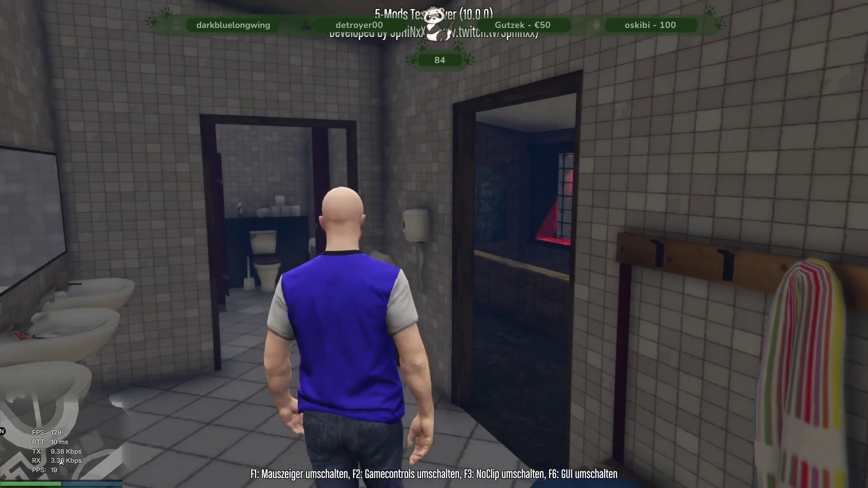
key(w)
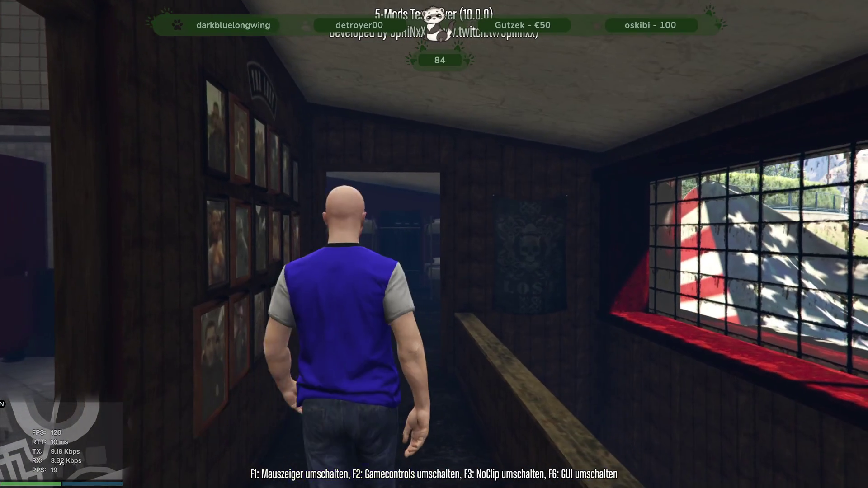
Walk down the wooden corridor and explore the bunk-bed room, window and wardrobe
key(w)
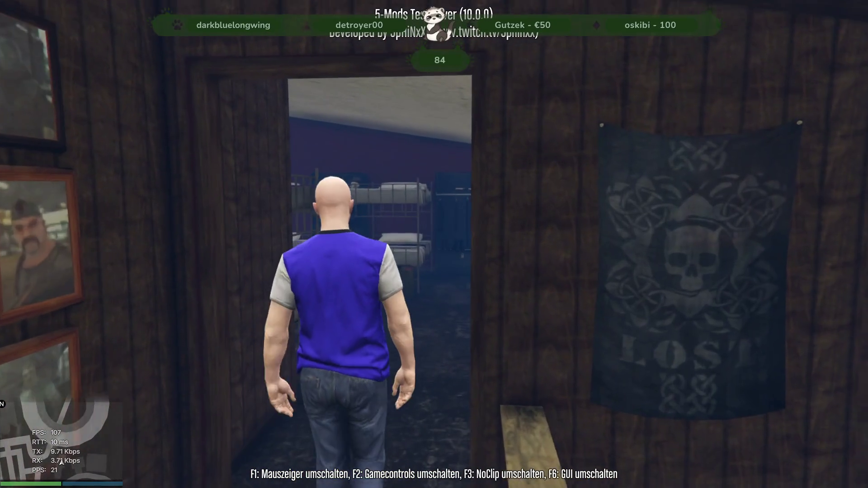
key(w)
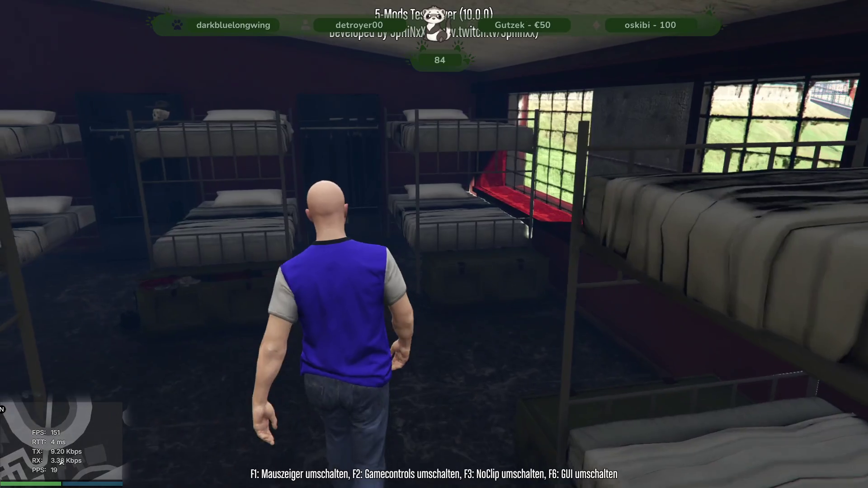
key(w)
key(w)
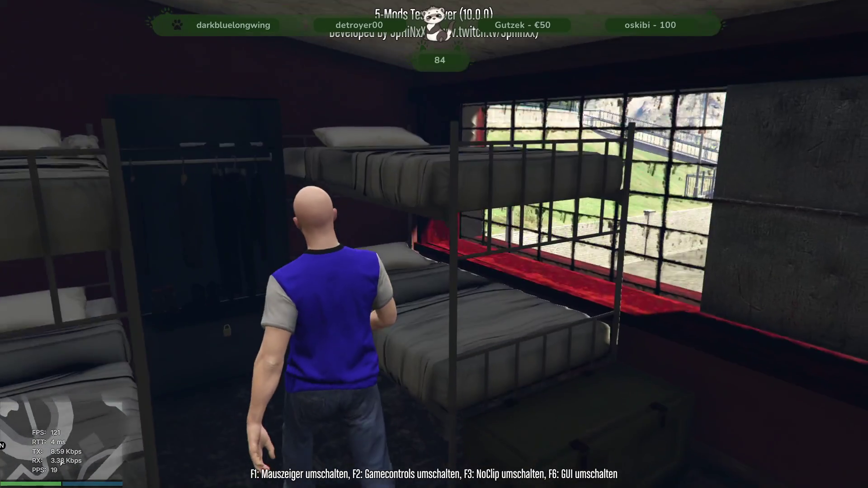
key(w)
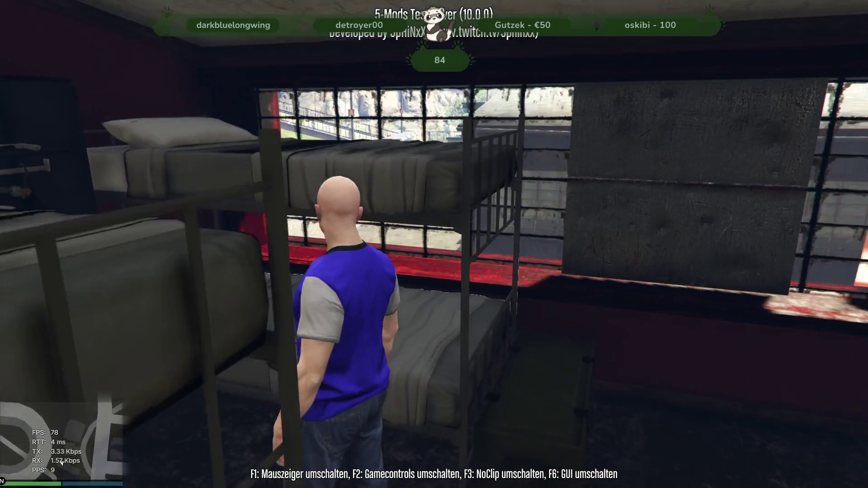
key(w)
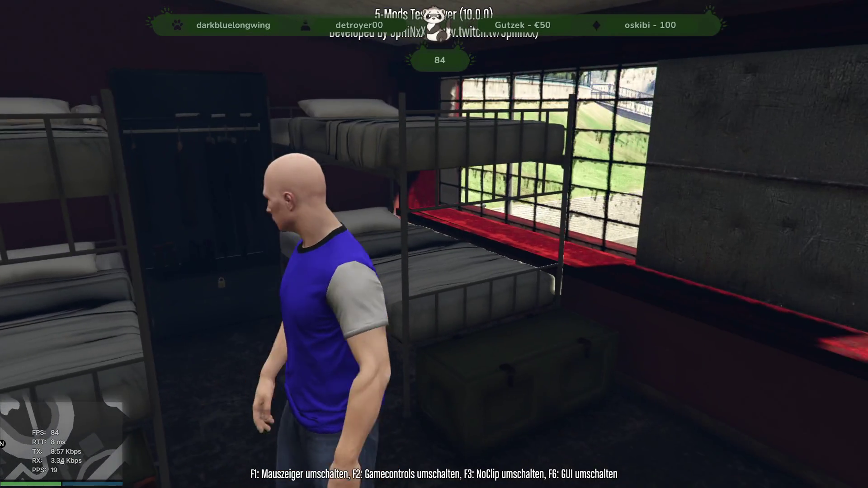
key(w)
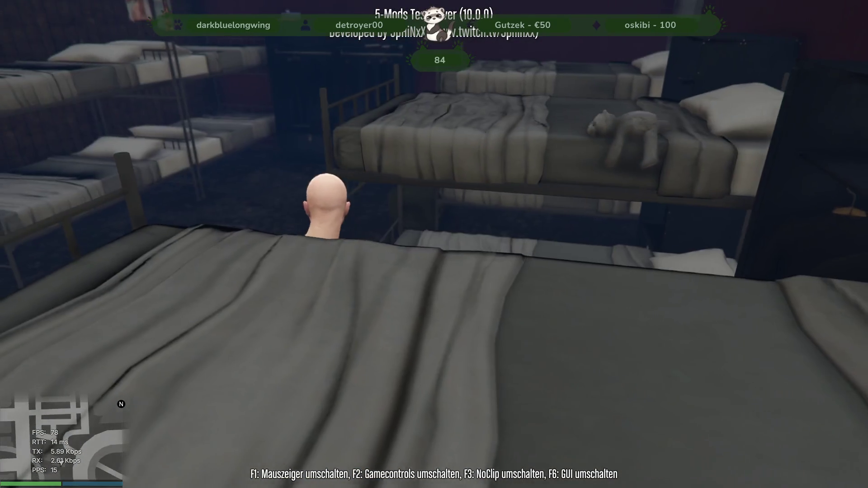
key(w)
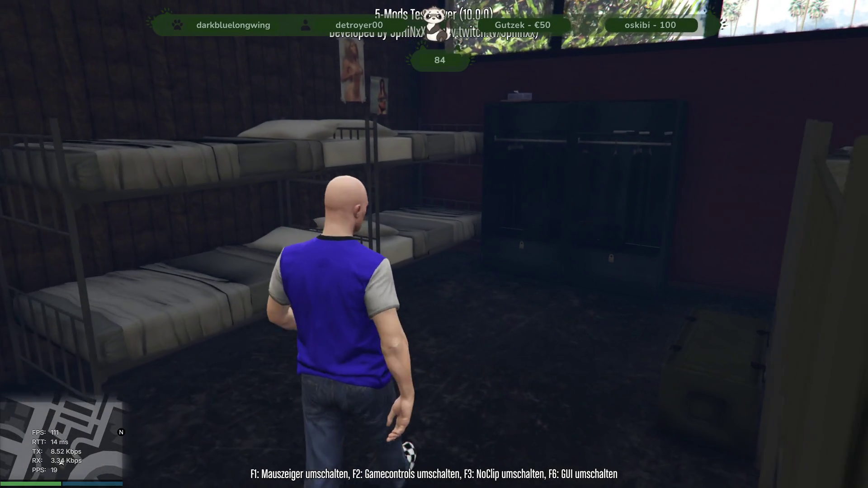
key(w)
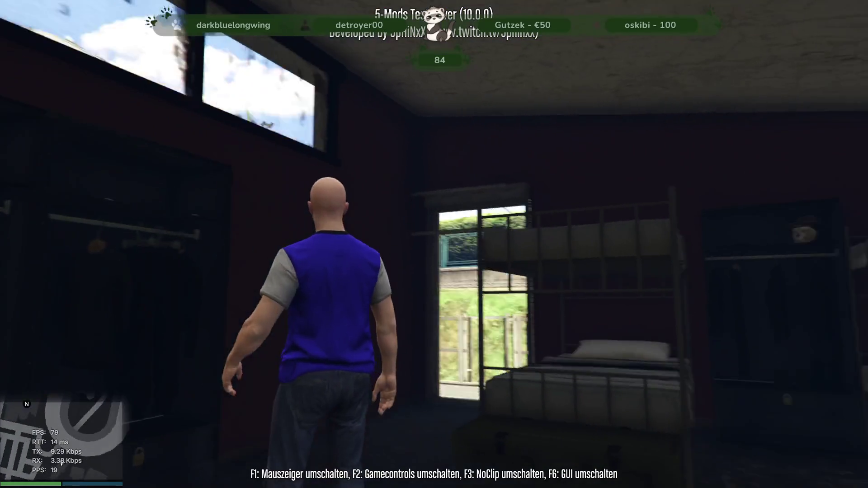
key(w)
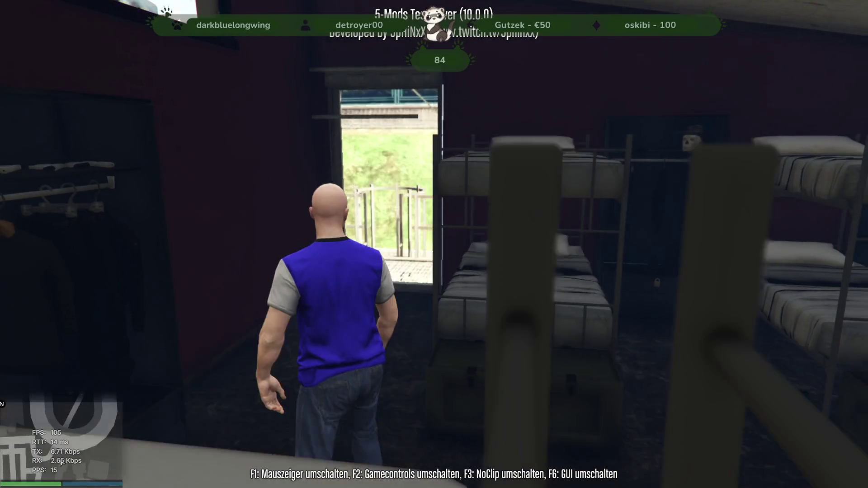
key(w)
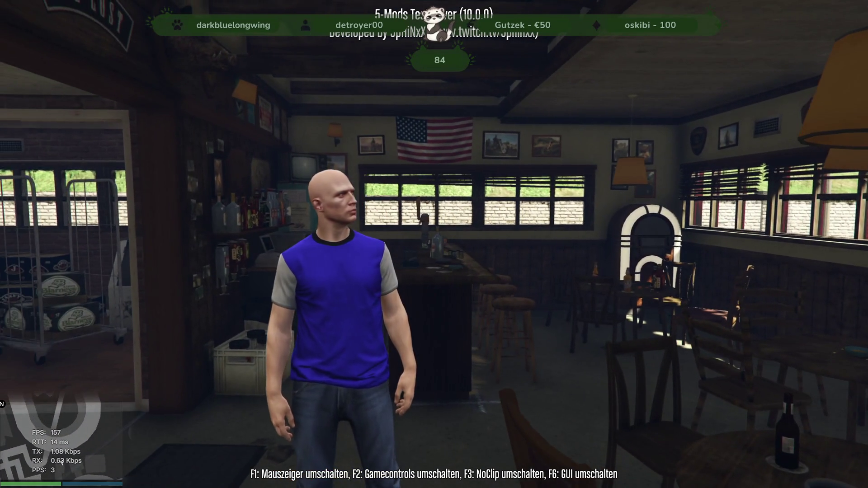
Walk through the back room and pool room, then toward the couch area
key(w)
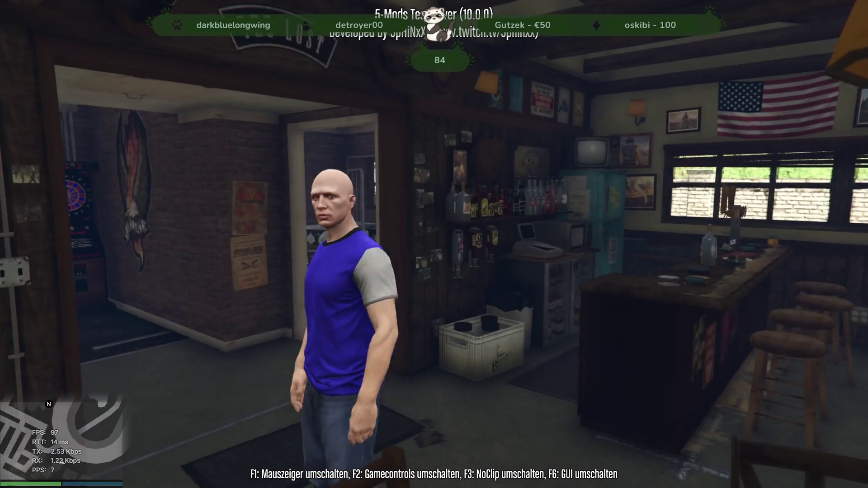
key(w)
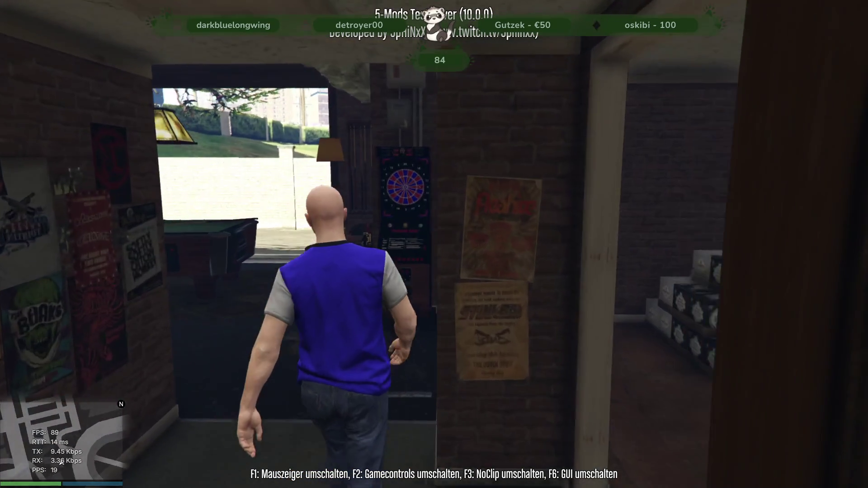
key(w)
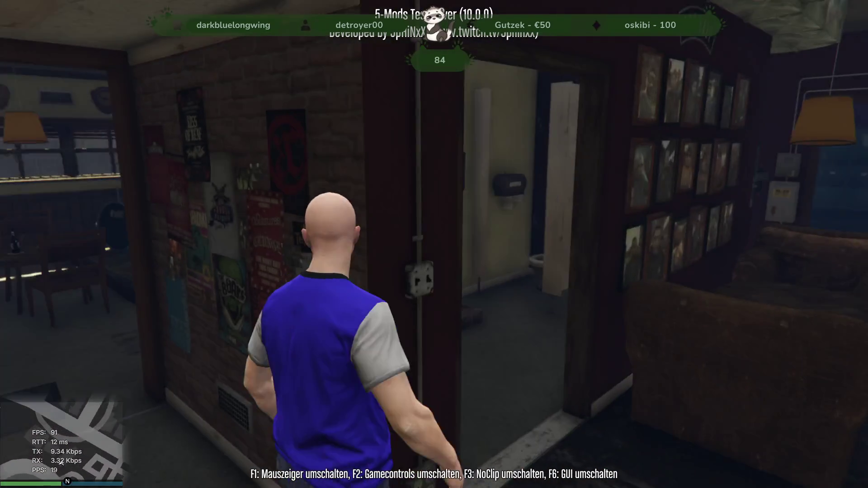
key(w)
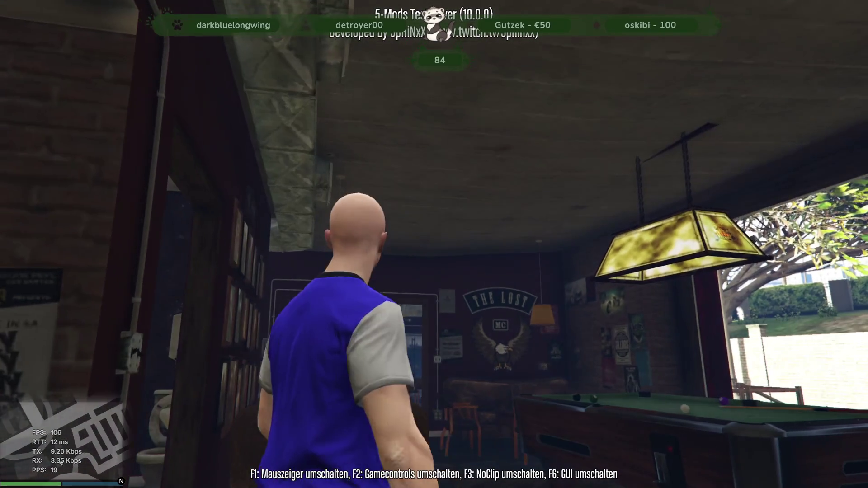
key(w)
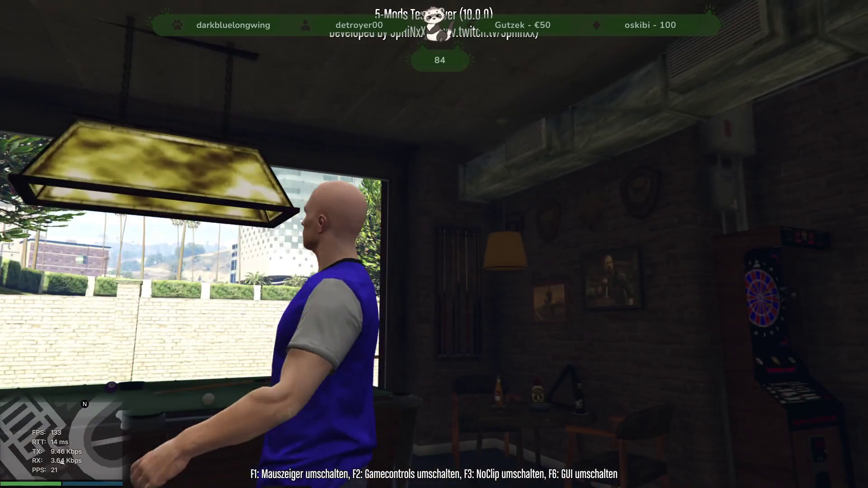
key(w)
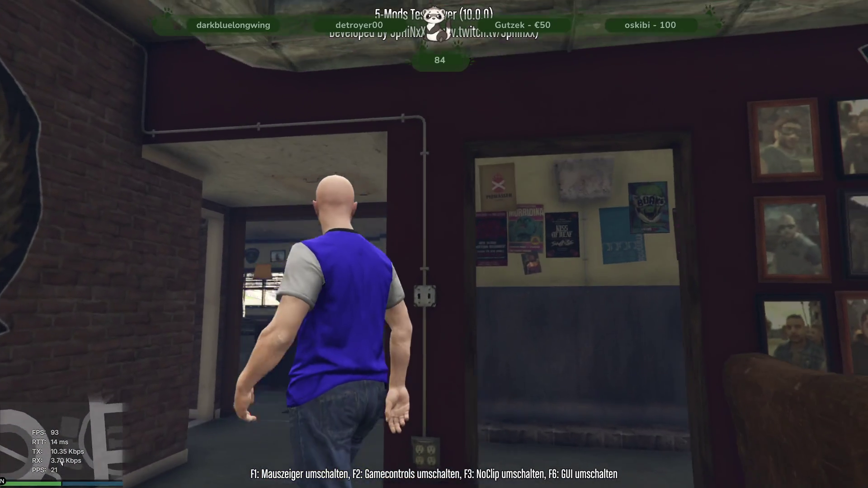
Walk out of the clubhouse into the parking lot and switch to the desktop
key(w)
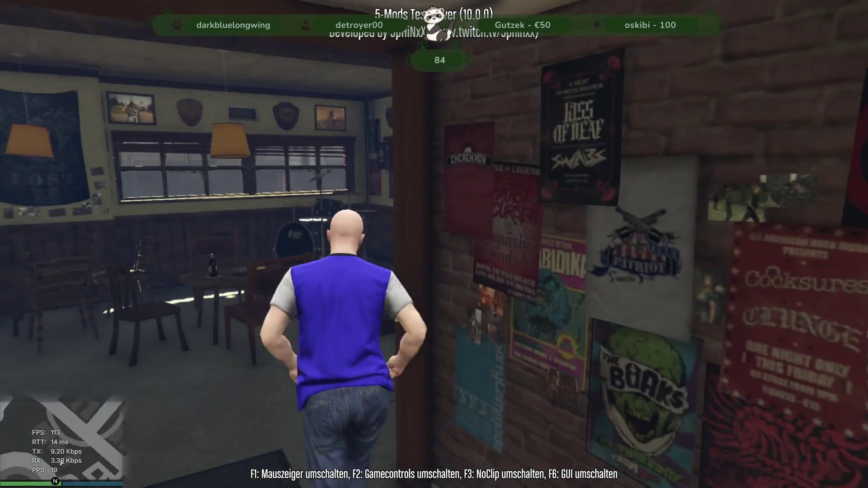
key(w)
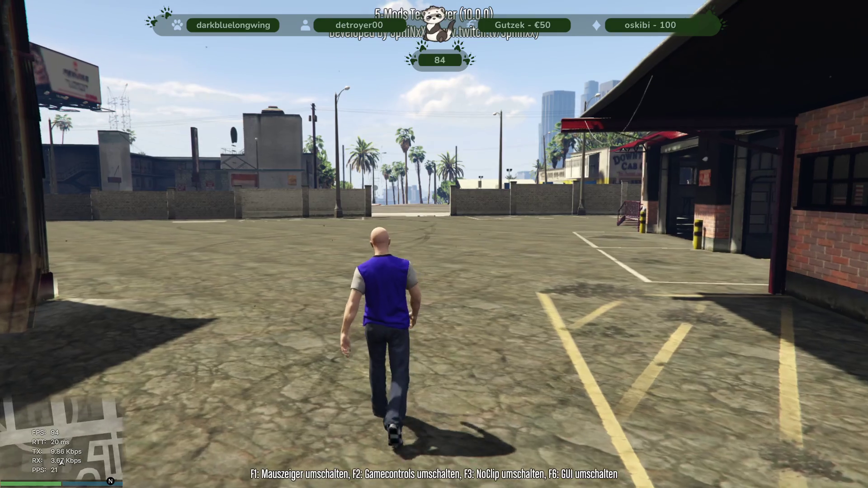
key(alt+Tab)
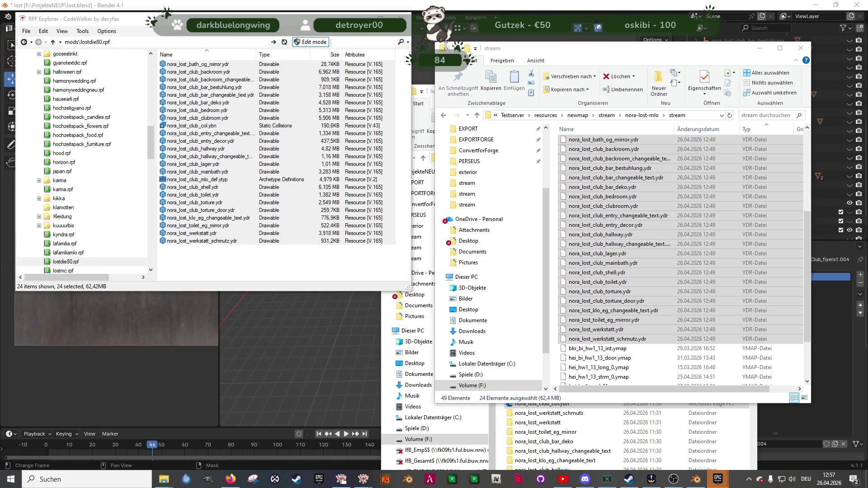
Switch to Blender and unhide the lost aussen outdoor asset objects
click(298, 323)
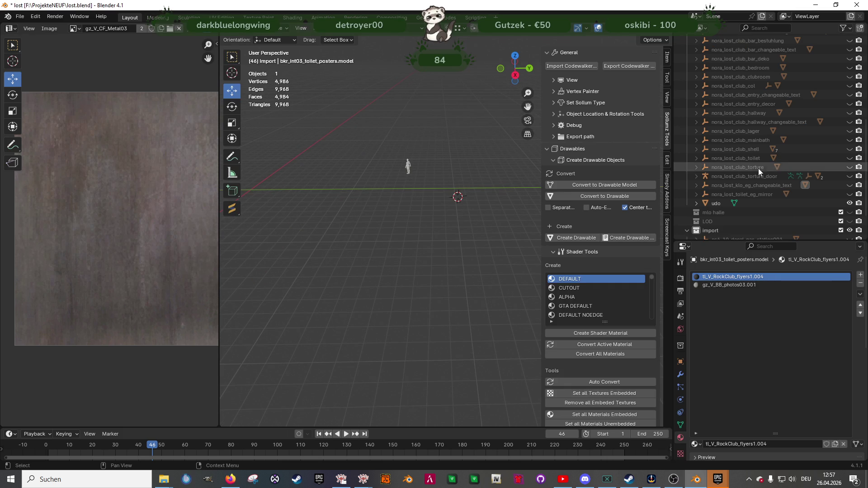
scroll(840, 86, up, 10)
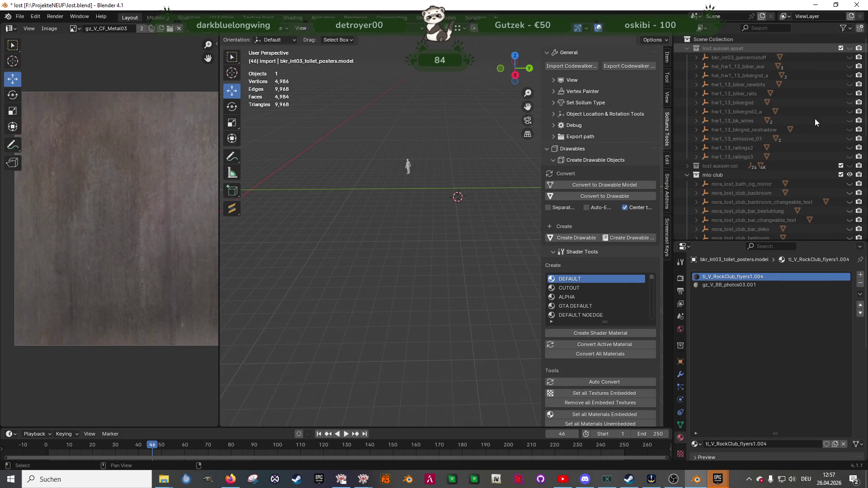
key(ctrl+z)
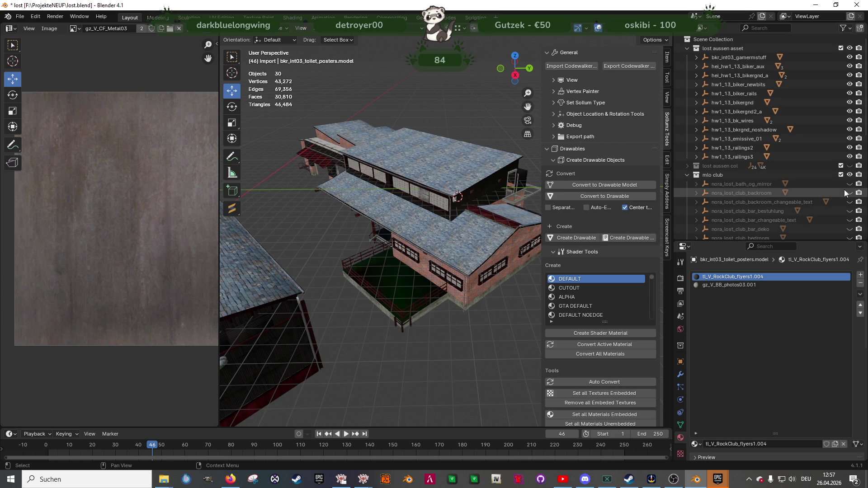
Make nora_lost_club_shell visible and select the eg object by the brick wall
scroll(845, 196, down, 4)
scroll(845, 196, down, 1)
scroll(845, 197, down, 1)
click(850, 211)
scroll(419, 219, up, 5)
mouse_move(477, 208)
middle_down()
mouse_move(439, 224)
mouse_move(392, 220)
mouse_move(375, 207)
middle_up()
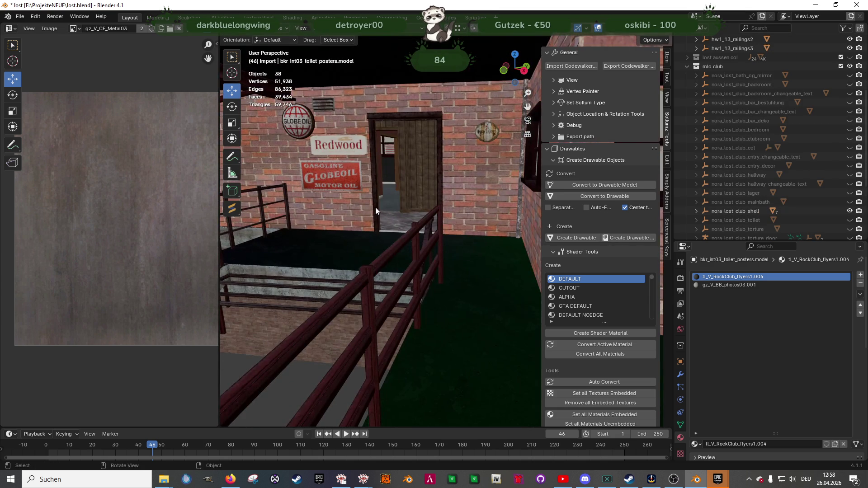
click(405, 182)
In Edit Mode on eg, move the wooden wall face 0.000522 m along X
key(Tab)
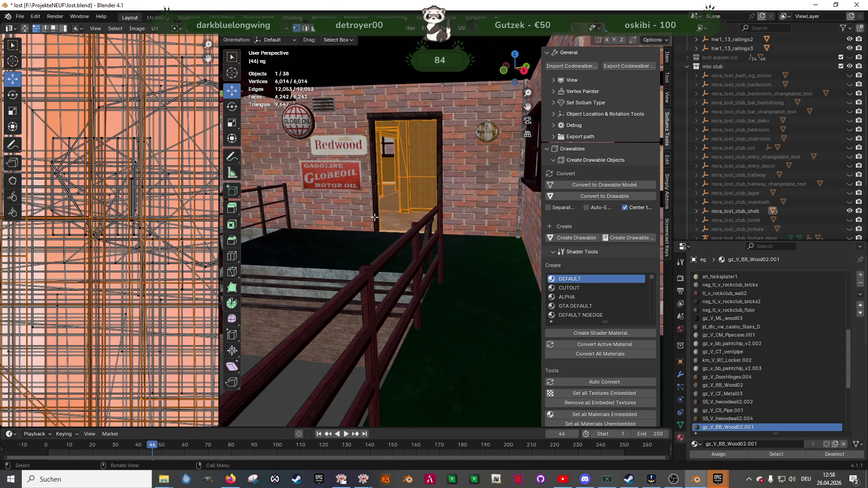
click(381, 232)
scroll(380, 227, up, 5)
mouse_move(376, 227)
middle_down()
mouse_move(385, 196)
mouse_move(470, 208)
middle_up()
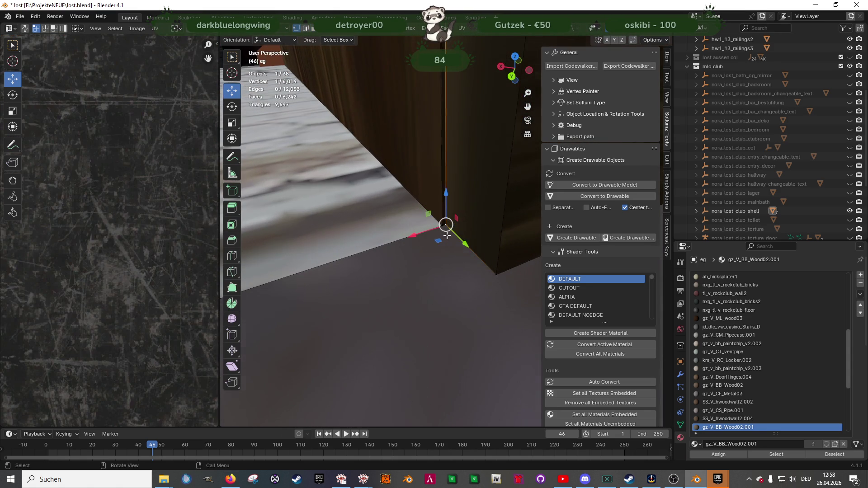
click(470, 208)
click(470, 208)
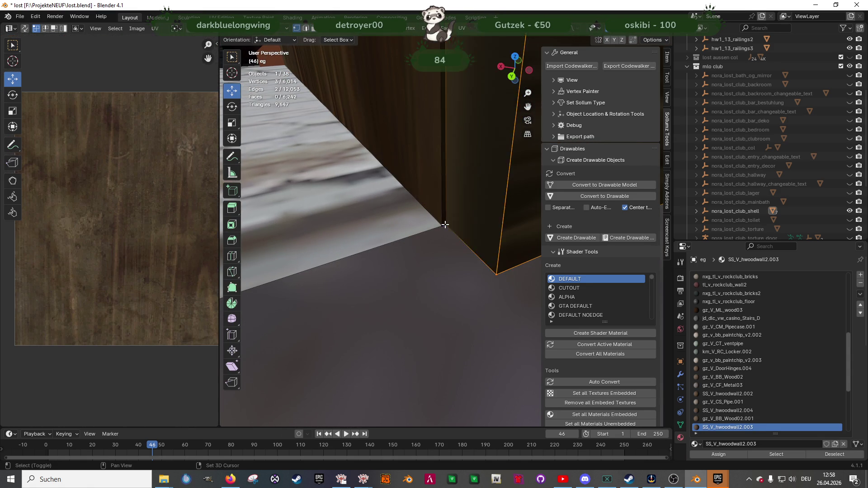
mouse_move(448, 224)
middle_down()
mouse_move(429, 181)
mouse_move(437, 213)
middle_up()
drag(428, 97, 443, 244)
mouse_move(443, 244)
middle_down()
mouse_move(430, 253)
mouse_move(427, 138)
mouse_move(434, 192)
mouse_move(465, 141)
mouse_move(424, 141)
mouse_move(413, 161)
middle_up()
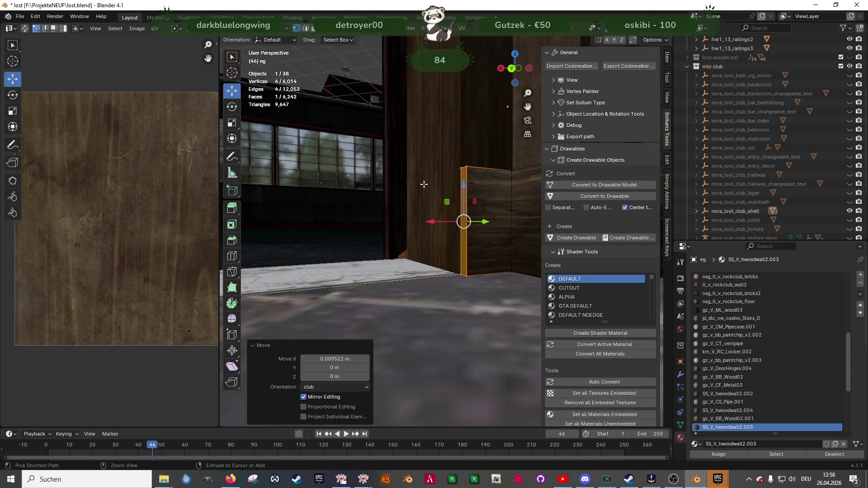
scroll(414, 171, up, 2)
Switch to editing the clubhaus mesh and pick the wall-corner vertex
key(Tab)
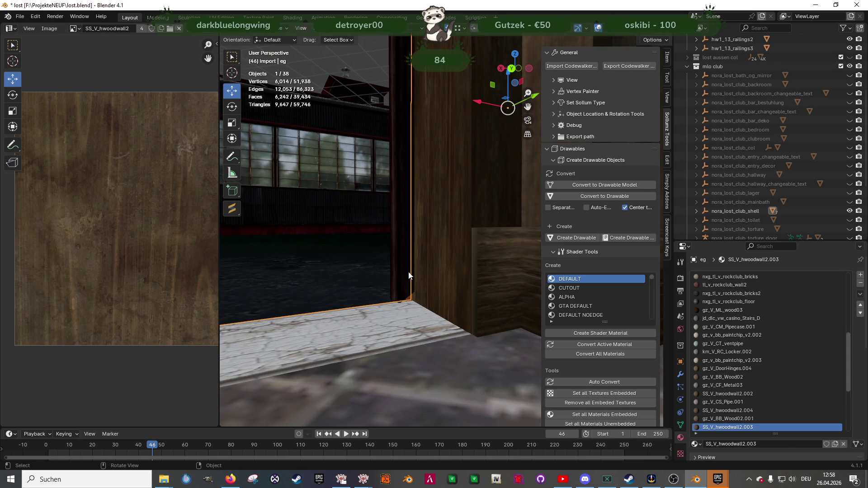
click(409, 272)
key(Tab)
click(417, 289)
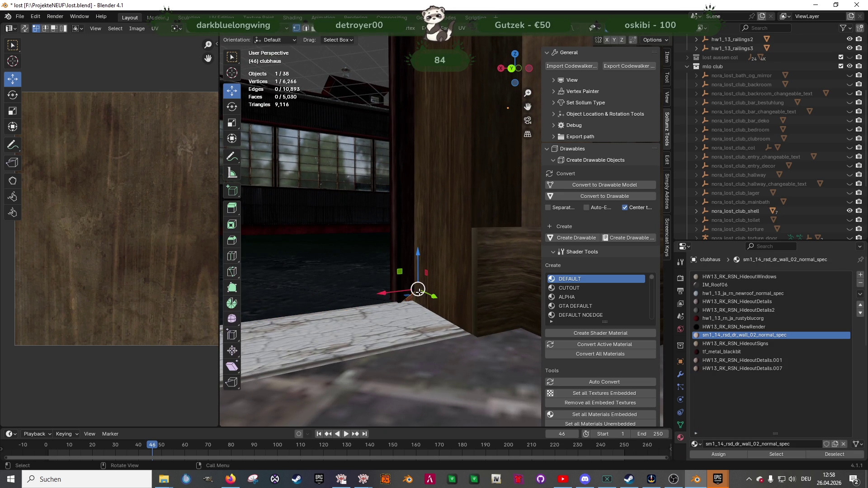
Lower the corner vertex and nudge the wooden pillar corner along X and down Z
mouse_move(422, 258)
mouse_down()
mouse_move(445, 264)
mouse_move(405, 302)
mouse_up()
mouse_move(405, 302)
middle_down()
mouse_move(460, 304)
mouse_move(460, 246)
mouse_move(432, 369)
mouse_move(415, 249)
mouse_move(428, 345)
mouse_move(434, 258)
mouse_move(437, 344)
mouse_move(427, 227)
mouse_move(421, 285)
middle_up()
click(460, 79)
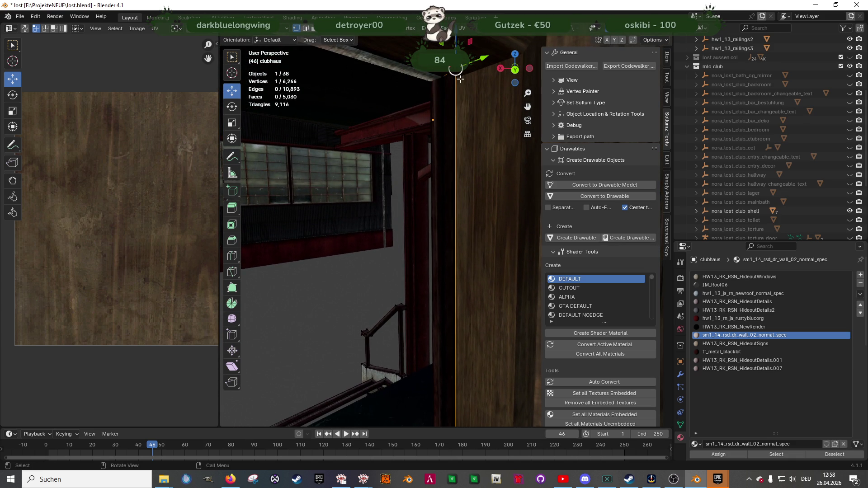
key(KP_Decimal)
middle_drag(409, 240, 408, 261)
key(g)
key(x)
click(489, 223)
key(g)
key(z)
click(490, 224)
Frame another vertex and shift it along X and down along Z
mouse_move(490, 224)
middle_down()
mouse_move(411, 272)
mouse_move(305, 181)
mouse_move(354, 170)
mouse_move(292, 143)
mouse_move(317, 72)
middle_up()
click(312, 68)
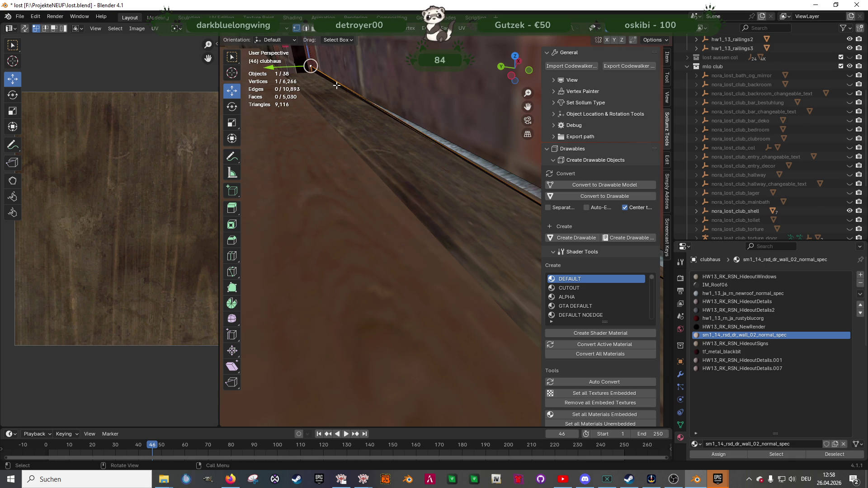
key(KP_Decimal)
mouse_move(377, 135)
middle_down()
mouse_move(369, 235)
mouse_move(423, 221)
middle_up()
drag(424, 221, 485, 265)
middle_drag(475, 273, 504, 267)
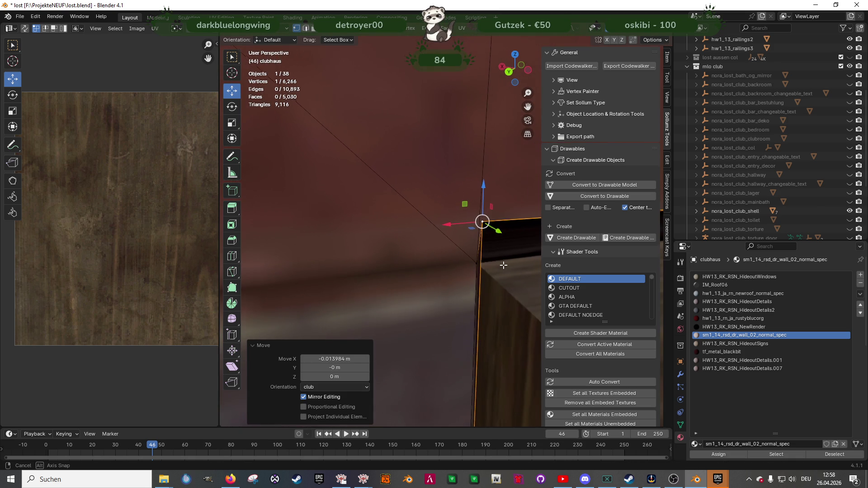
drag(486, 198, 481, 264)
mouse_move(481, 264)
middle_down()
mouse_move(448, 226)
mouse_move(416, 226)
mouse_move(425, 203)
mouse_move(443, 209)
mouse_move(436, 196)
mouse_move(408, 205)
mouse_move(413, 287)
mouse_move(386, 167)
mouse_move(441, 290)
middle_up()
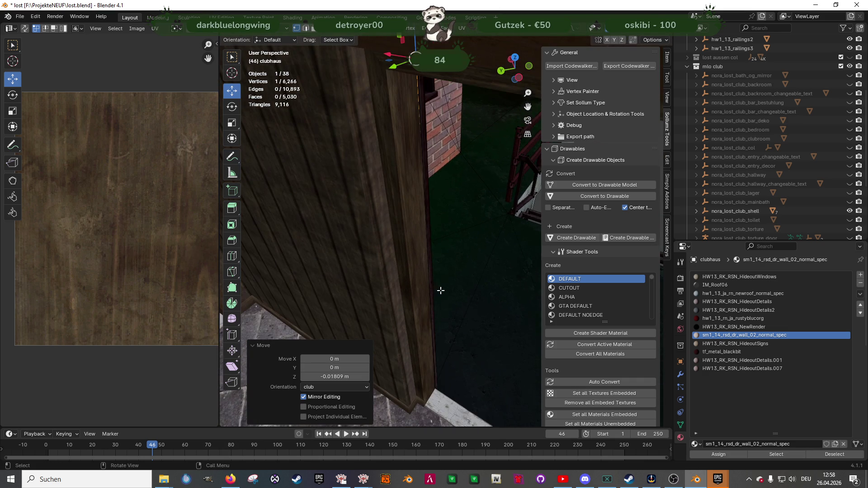
Move the wall-corner vertex by the white ledge 0.00124 m along X
click(431, 390)
key(KP_Decimal)
mouse_move(419, 287)
middle_down()
mouse_move(481, 176)
mouse_move(463, 204)
mouse_move(470, 241)
mouse_move(446, 207)
mouse_move(479, 199)
mouse_move(482, 175)
middle_up()
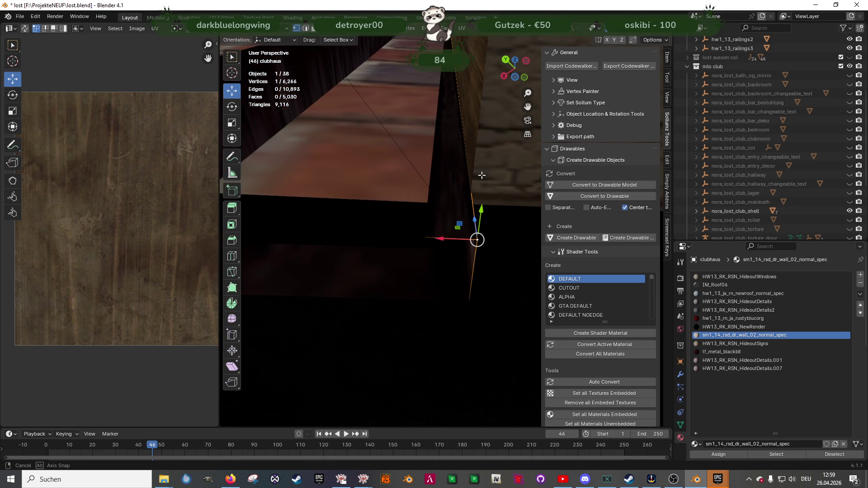
drag(460, 241, 460, 201)
mouse_move(461, 202)
middle_down()
mouse_move(471, 161)
mouse_move(452, 170)
mouse_move(470, 136)
mouse_move(475, 143)
middle_up()
drag(427, 218, 486, 125)
mouse_move(486, 124)
middle_down()
mouse_move(488, 135)
mouse_move(461, 155)
middle_up()
click(447, 203)
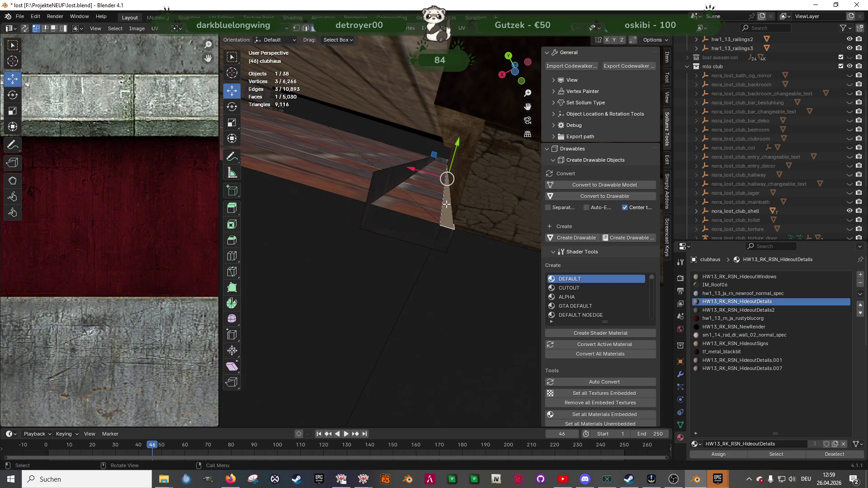
Delete the stray triangular face near the brick ledge
key(KP_Decimal)
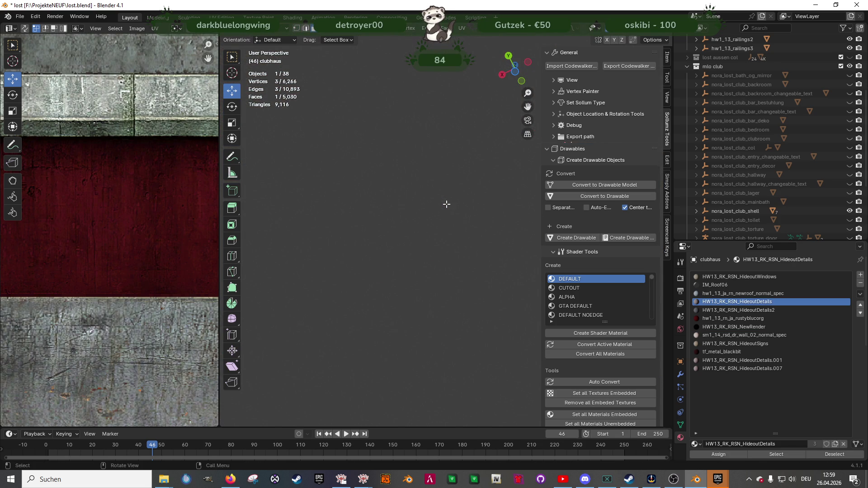
scroll(446, 205, down, 5)
key(x)
click(447, 204)
middle_drag(450, 208, 451, 350)
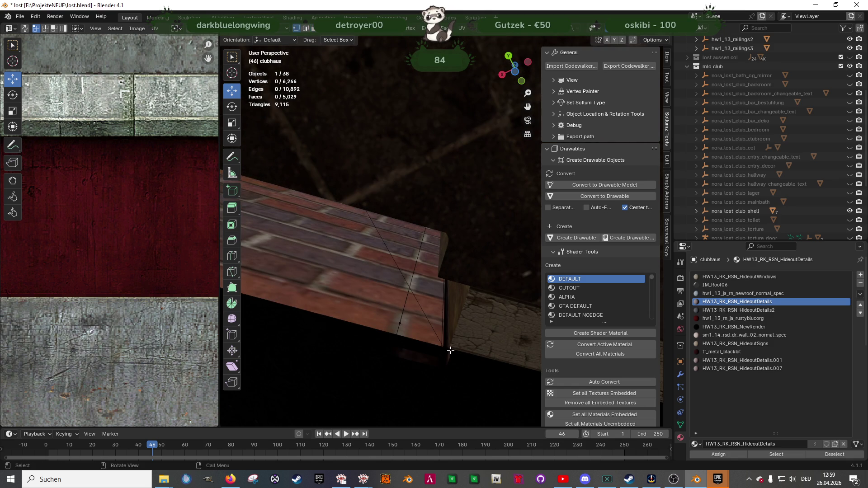
mouse_move(457, 304)
middle_down()
mouse_move(444, 421)
mouse_move(439, 175)
mouse_move(411, 151)
mouse_move(391, 154)
mouse_move(394, 120)
middle_up()
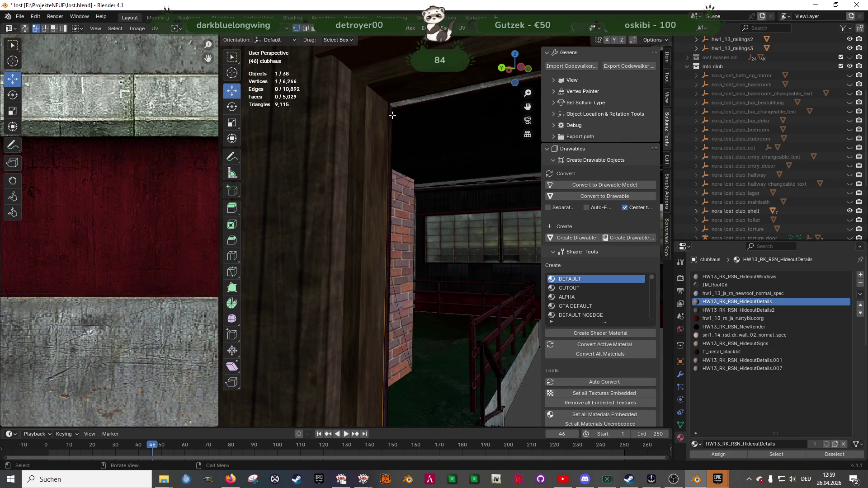
Nudge the chosen wall vertex along X and Z, undoing the last move
key(KP_Decimal)
mouse_move(451, 146)
middle_down()
mouse_move(501, 246)
mouse_move(455, 245)
middle_up()
drag(431, 231, 482, 256)
drag(433, 201, 433, 201)
mouse_move(433, 201)
middle_down()
mouse_move(443, 217)
mouse_move(398, 181)
mouse_move(411, 205)
mouse_move(470, 188)
mouse_move(339, 188)
mouse_move(487, 218)
mouse_move(461, 229)
mouse_move(397, 294)
mouse_move(368, 291)
mouse_move(394, 251)
middle_up()
drag(323, 323, 321, 322)
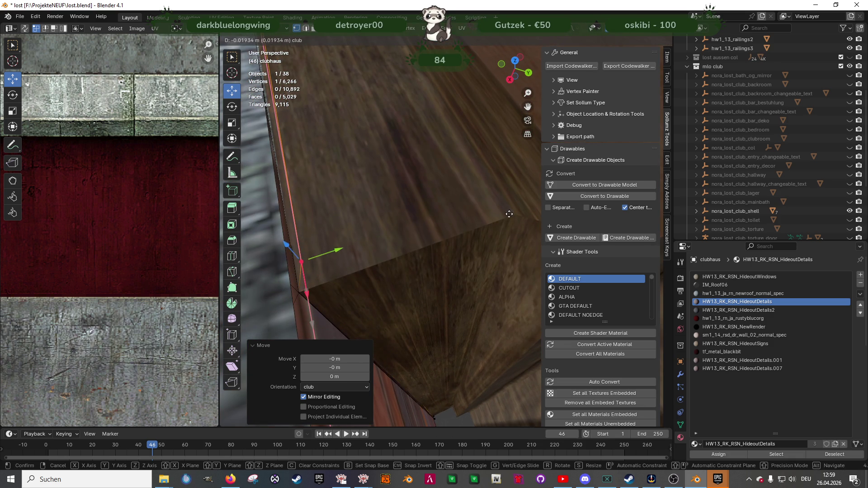
drag(291, 280, 422, 247)
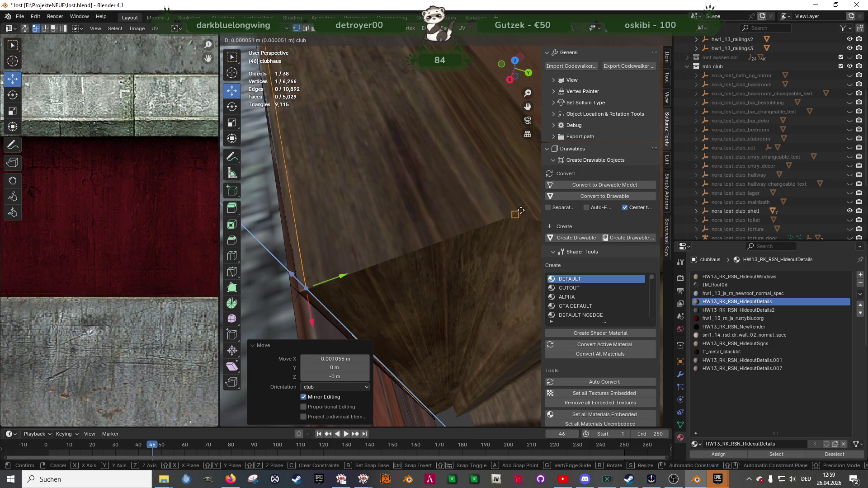
drag(520, 211, 521, 211)
middle_drag(520, 210, 486, 207)
key(ctrl+z)
middle_drag(294, 289, 378, 153)
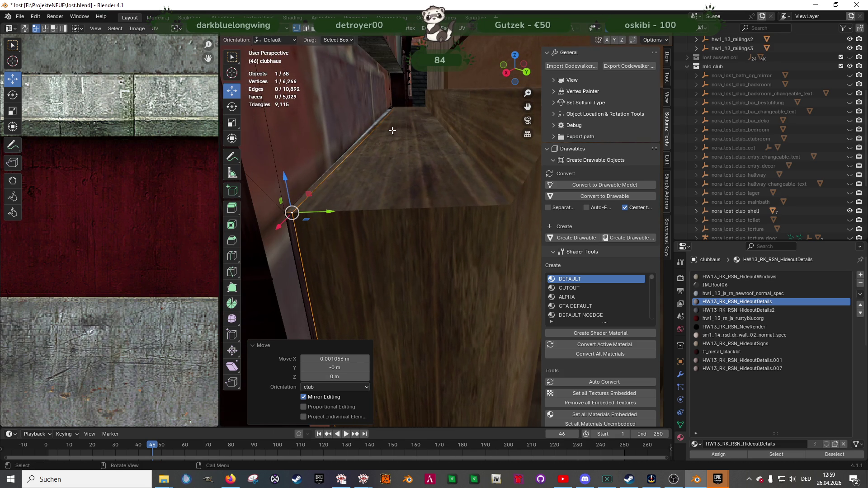
Move the ledge-corner vertex into place
click(397, 106)
key(KP_Decimal)
mouse_move(444, 116)
middle_down()
mouse_move(386, 167)
mouse_move(470, 225)
middle_up()
drag(449, 224, 349, 267)
mouse_move(358, 269)
middle_down()
mouse_move(381, 266)
mouse_move(393, 225)
mouse_move(380, 228)
mouse_move(413, 246)
mouse_move(359, 241)
mouse_move(351, 262)
mouse_move(411, 163)
mouse_move(426, 219)
mouse_move(397, 252)
mouse_move(410, 208)
mouse_move(362, 229)
mouse_move(403, 213)
middle_up()
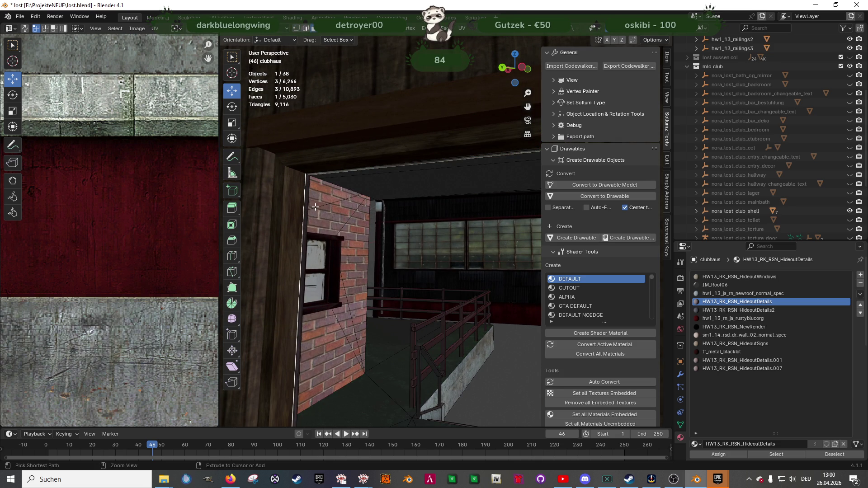
Reposition the upper door-frame corner vertex so the frame edge sits flush
click(304, 185)
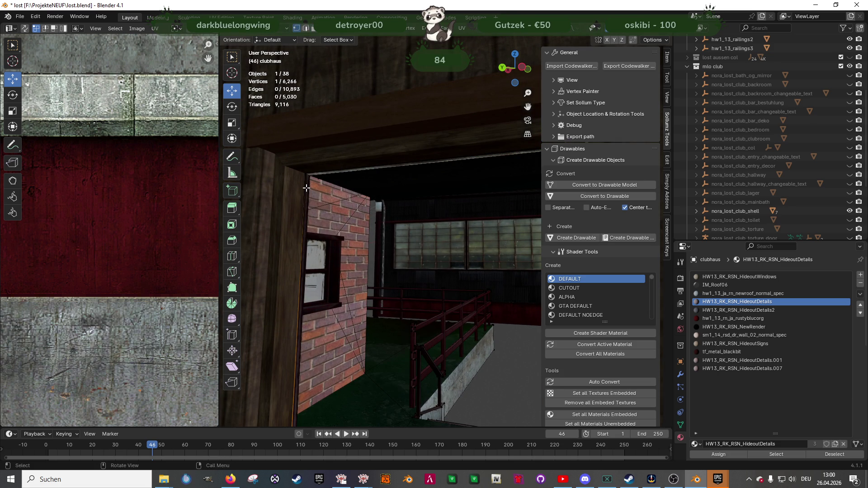
key(alt+a)
key(KP_Decimal)
mouse_move(306, 186)
middle_down()
mouse_move(410, 202)
mouse_move(423, 282)
middle_up()
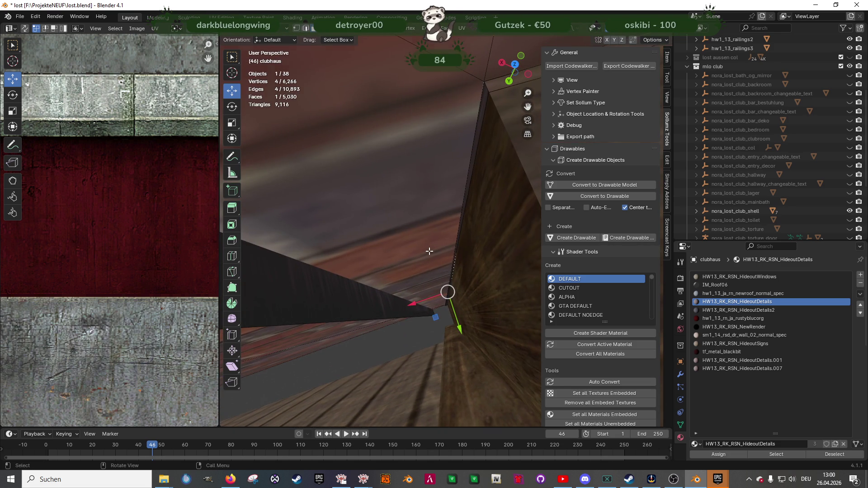
middle_drag(434, 227, 396, 202)
mouse_move(444, 224)
middle_down()
mouse_move(310, 128)
mouse_move(445, 158)
mouse_move(403, 158)
mouse_move(388, 129)
mouse_move(404, 116)
mouse_move(434, 212)
mouse_move(462, 207)
mouse_move(473, 194)
mouse_move(446, 171)
mouse_move(451, 134)
middle_up()
key(Tab)
key(Tab)
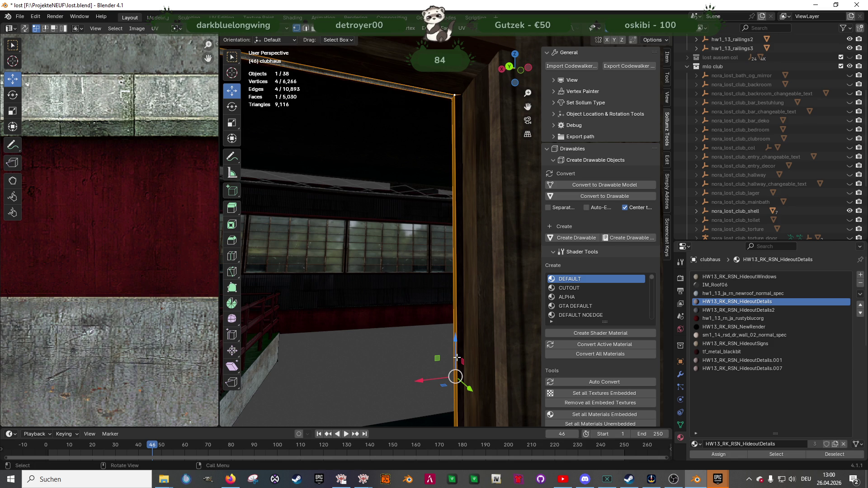
mouse_move(456, 376)
mouse_down()
mouse_move(448, 145)
mouse_move(462, 93)
mouse_up()
mouse_move(462, 93)
middle_down()
mouse_move(461, 163)
mouse_move(460, 135)
mouse_move(507, 146)
middle_up()
click(428, 69)
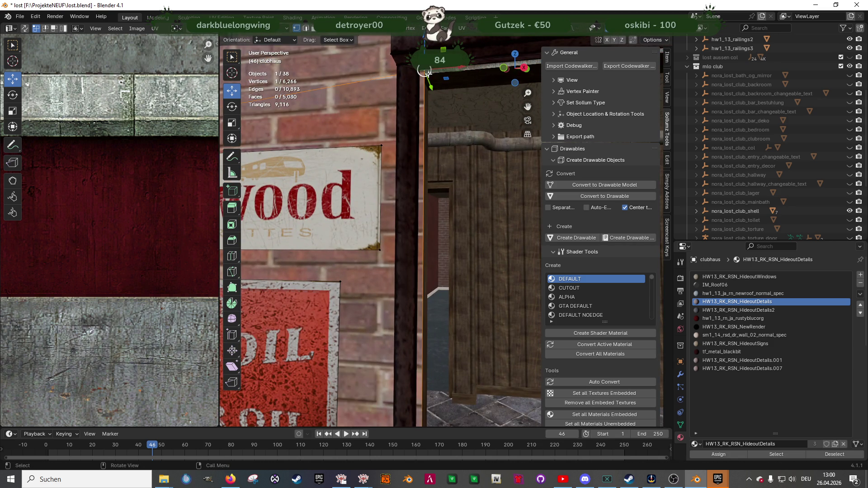
drag(427, 69, 419, 70)
click(419, 71)
Move the lower frame-corner vertex toward the floor corner and lower it slightly along Z
middle_drag(421, 136, 425, 369)
click(423, 372)
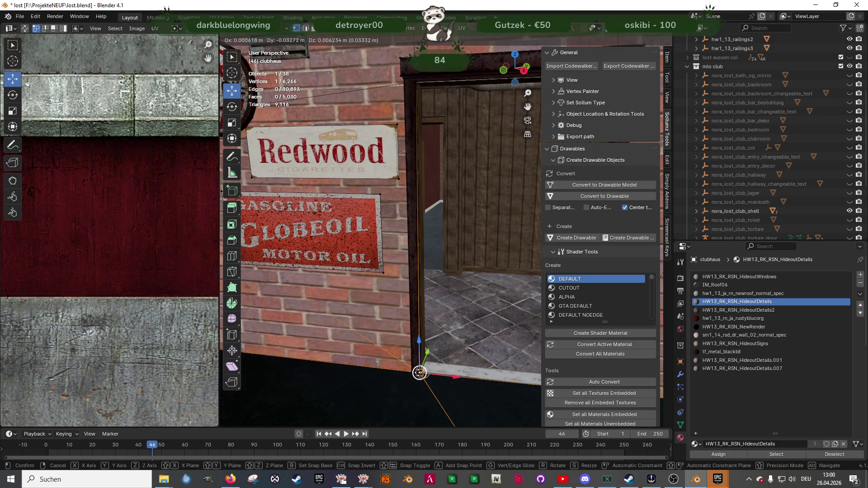
drag(420, 370, 420, 372)
key(KP_Decimal)
mouse_move(501, 235)
middle_down()
mouse_move(409, 246)
mouse_move(428, 251)
mouse_move(421, 213)
mouse_move(494, 242)
mouse_move(483, 232)
middle_up()
drag(484, 232, 483, 233)
key(Tab)
key(Tab)
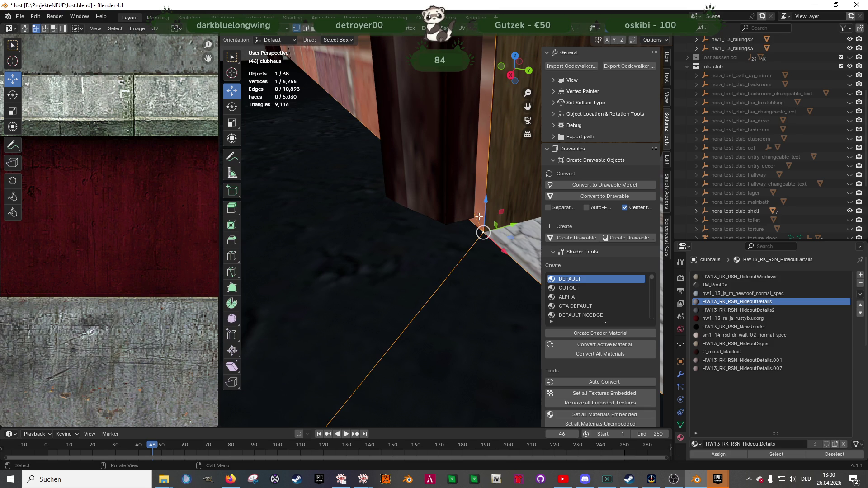
middle_drag(471, 218, 483, 229)
drag(483, 230, 483, 229)
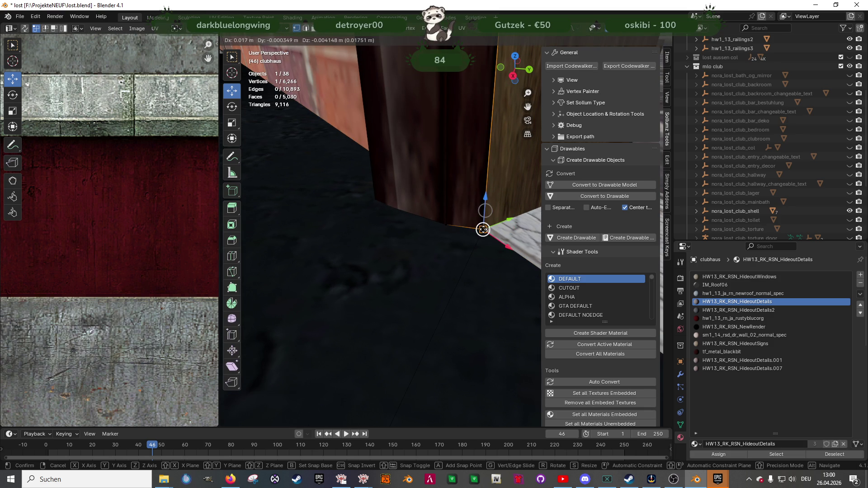
click(483, 230)
mouse_move(483, 229)
middle_down()
mouse_move(458, 197)
mouse_move(463, 226)
mouse_move(452, 204)
middle_up()
drag(451, 202, 460, 216)
mouse_move(460, 216)
middle_down()
mouse_move(446, 227)
mouse_move(450, 219)
middle_up()
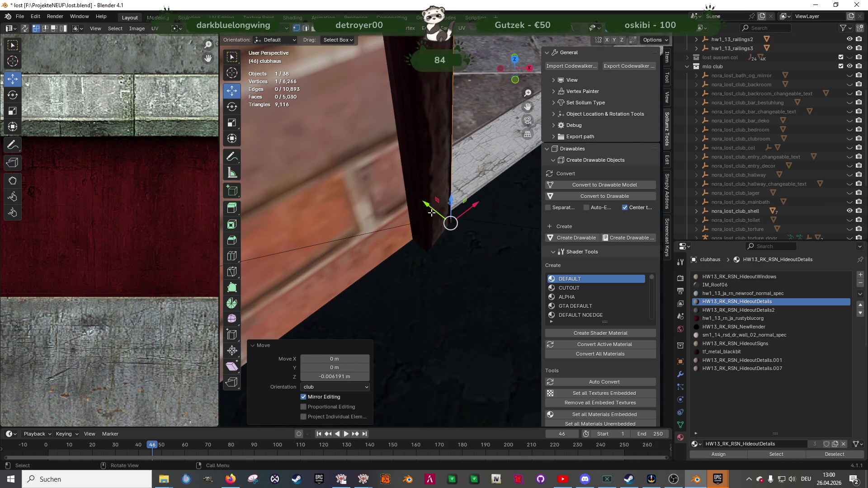
Move the vertex -0.019423 m along Y, then leave Edit Mode
key(g)
key(y)
click(430, 249)
mouse_move(430, 249)
middle_down()
mouse_move(452, 225)
mouse_move(444, 240)
mouse_move(442, 210)
mouse_move(347, 199)
mouse_move(372, 227)
mouse_move(474, 204)
mouse_move(458, 259)
mouse_move(475, 251)
mouse_move(462, 280)
mouse_move(366, 284)
mouse_move(455, 299)
mouse_move(420, 311)
mouse_move(434, 197)
middle_up()
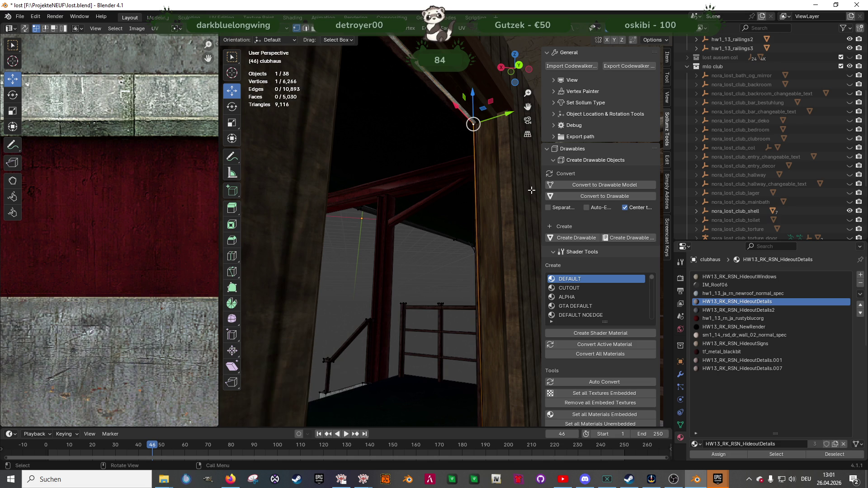
key(KP_Decimal)
mouse_move(420, 205)
middle_down()
mouse_move(440, 189)
mouse_move(450, 237)
middle_up()
key(Tab)
Rename hei_hw1_13_biker_aux to nora_hei_hw1_13_biker_aux
middle_drag(465, 291, 405, 303)
scroll(405, 303, down, 10)
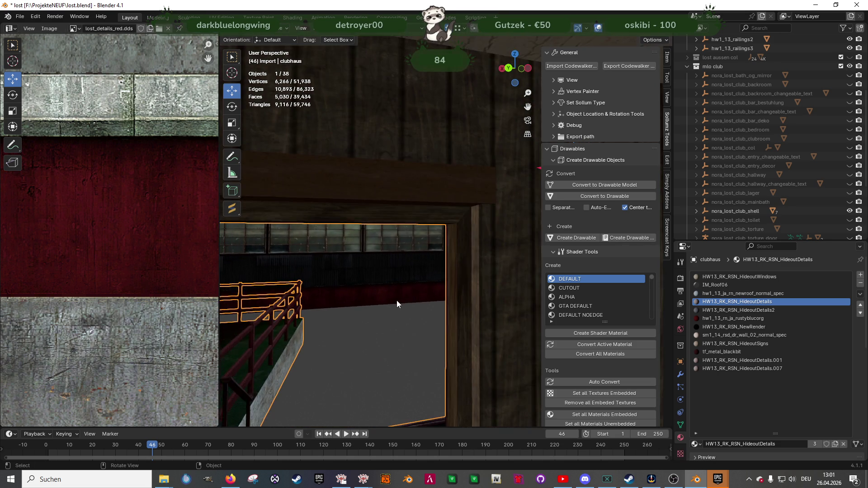
scroll(394, 262, down, 4)
mouse_move(421, 265)
middle_down()
mouse_move(525, 281)
mouse_move(416, 286)
mouse_move(433, 254)
mouse_move(448, 253)
middle_up()
scroll(785, 74, up, 6)
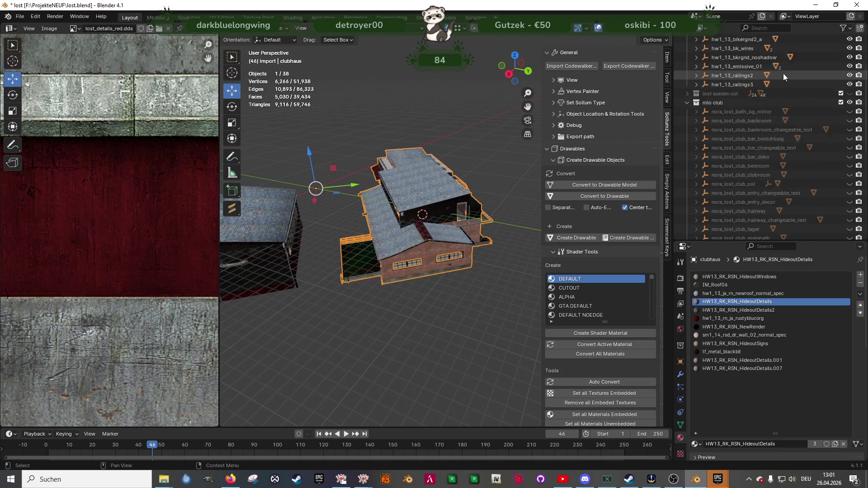
click(744, 66)
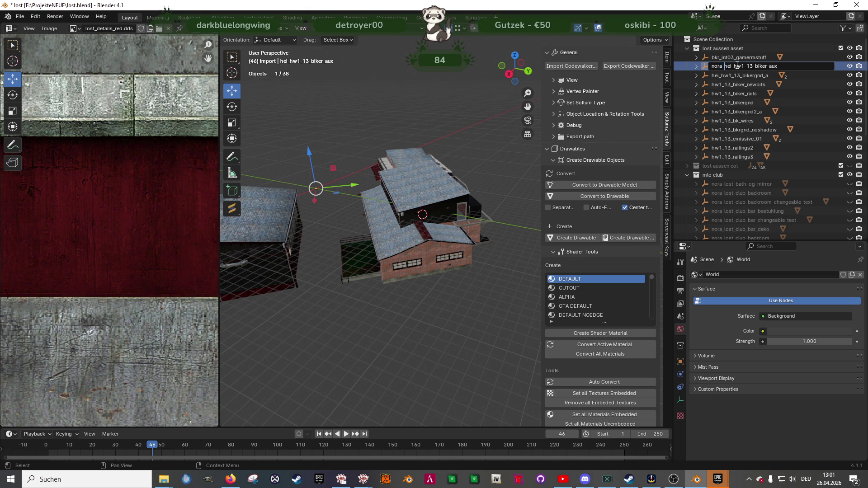
key(Return)
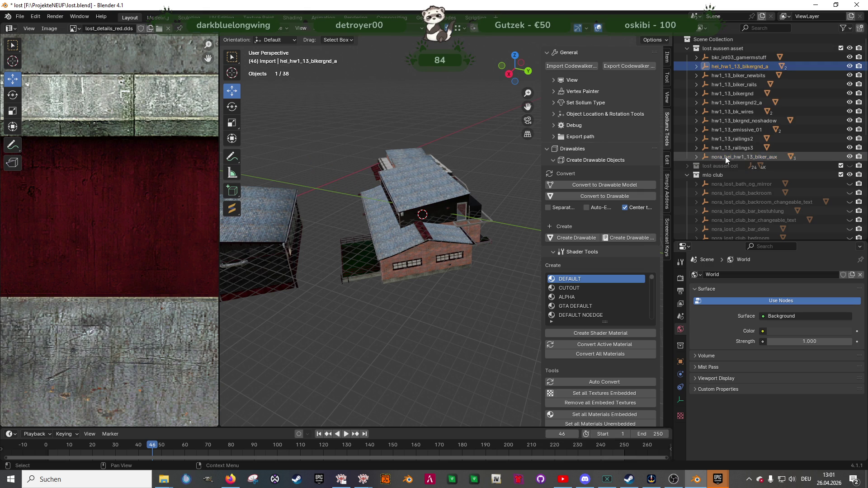
Export the renamed object as a drawable via Export Codewalker
click(630, 65)
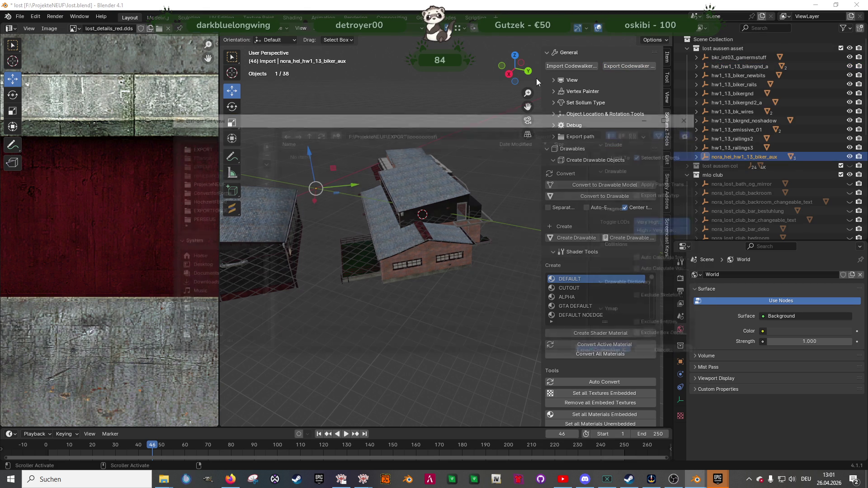
click(634, 353)
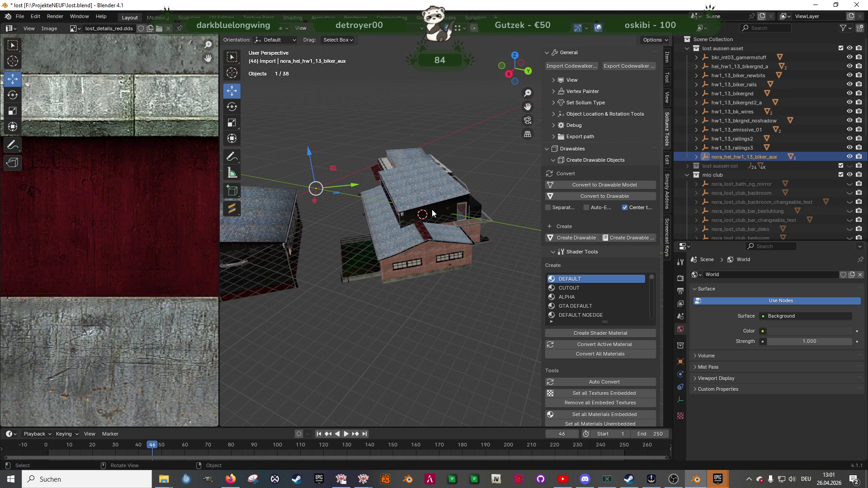
mouse_move(432, 214)
middle_down()
mouse_move(407, 198)
mouse_move(362, 199)
mouse_move(335, 183)
mouse_move(360, 200)
mouse_move(335, 200)
middle_up()
mouse_move(508, 159)
middle_down()
mouse_move(401, 171)
mouse_move(520, 207)
mouse_move(423, 187)
mouse_move(409, 194)
middle_up()
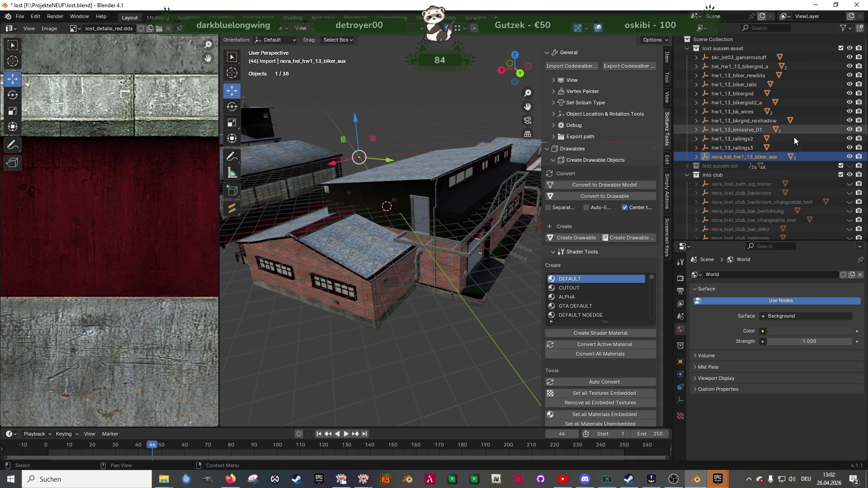
click(736, 147)
mouse_move(525, 181)
middle_down()
mouse_move(444, 194)
mouse_move(411, 212)
mouse_move(373, 212)
mouse_move(413, 223)
mouse_move(389, 208)
middle_up()
scroll(498, 189, up, 5)
mouse_move(373, 172)
middle_down()
mouse_move(354, 166)
mouse_move(470, 177)
mouse_move(500, 169)
middle_up()
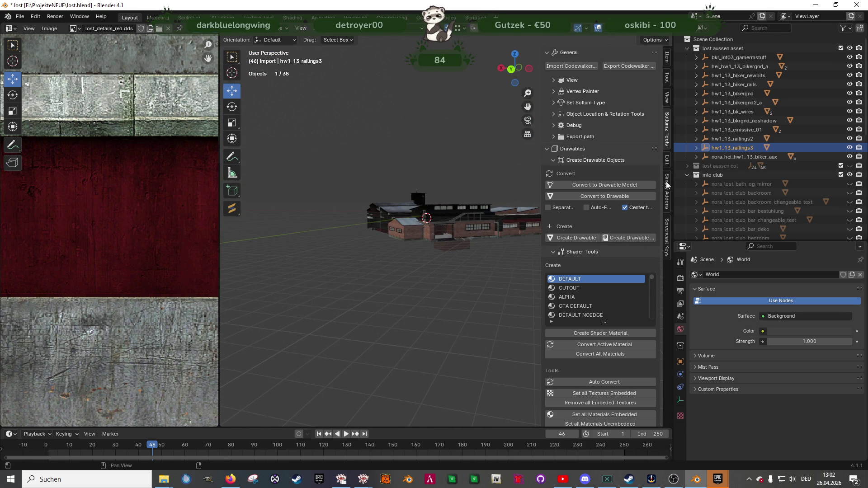
key(KP_Decimal)
scroll(417, 203, down, 5)
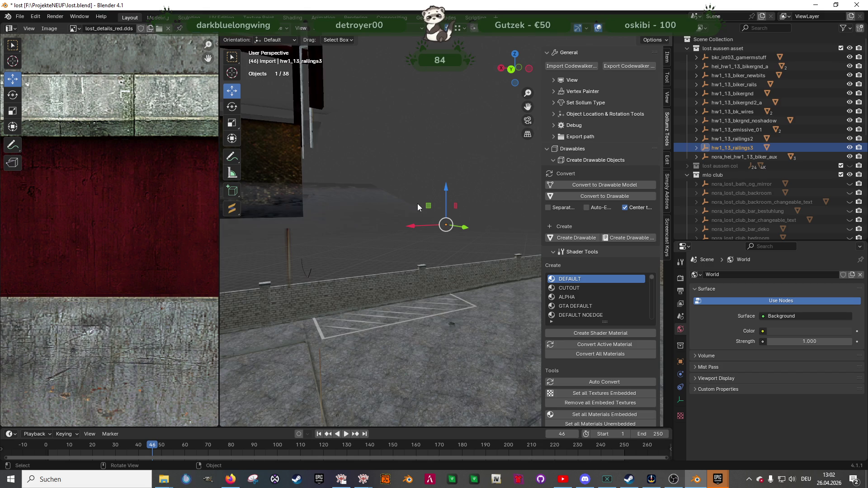
mouse_move(398, 220)
middle_down()
mouse_move(452, 235)
mouse_move(416, 227)
mouse_move(445, 222)
mouse_move(404, 270)
mouse_move(400, 256)
mouse_move(419, 222)
mouse_move(400, 209)
mouse_move(408, 222)
mouse_move(440, 221)
mouse_move(316, 236)
mouse_move(324, 246)
mouse_move(384, 243)
middle_up()
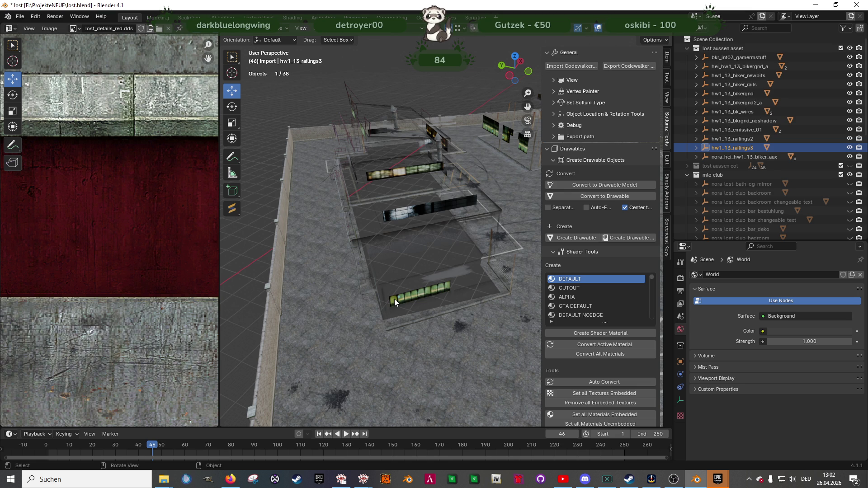
click(433, 285)
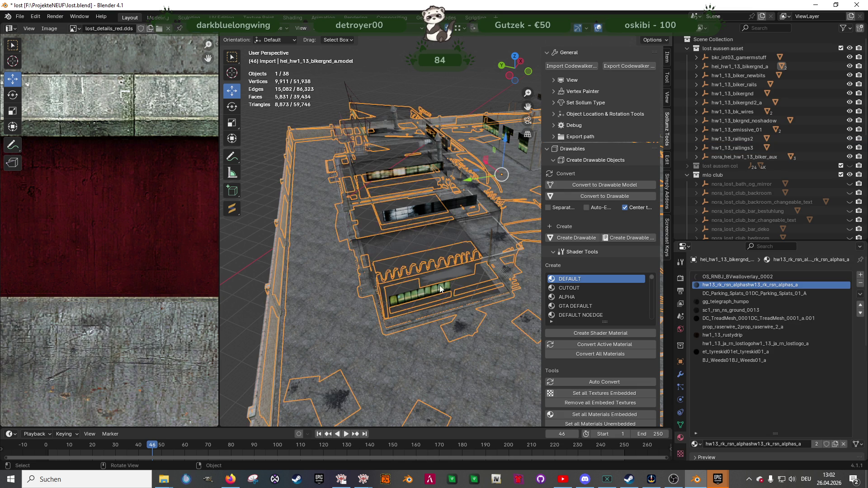
key(KP_Decimal)
mouse_move(457, 172)
middle_down()
mouse_move(430, 211)
mouse_move(412, 216)
mouse_move(434, 224)
mouse_move(376, 343)
mouse_move(371, 290)
mouse_move(416, 305)
middle_up()
click(376, 342)
click(342, 479)
click(240, 263)
Drag nora_hei_hw1_13_biker_aux.ydr from the export folder into the lostdie80 archive
mouse_move(164, 480)
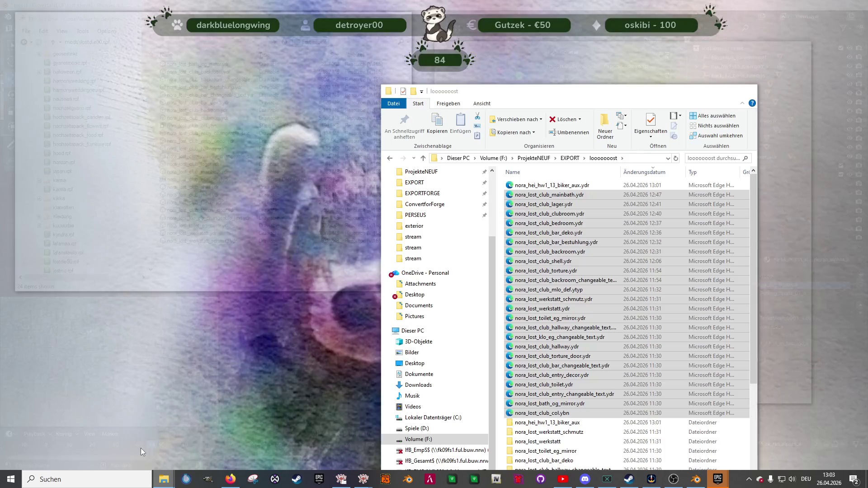
click(142, 452)
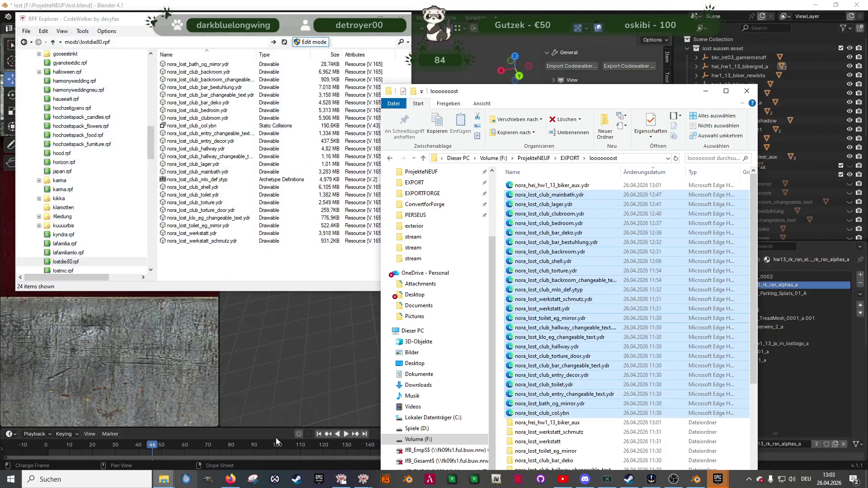
click(565, 185)
drag(571, 187, 231, 275)
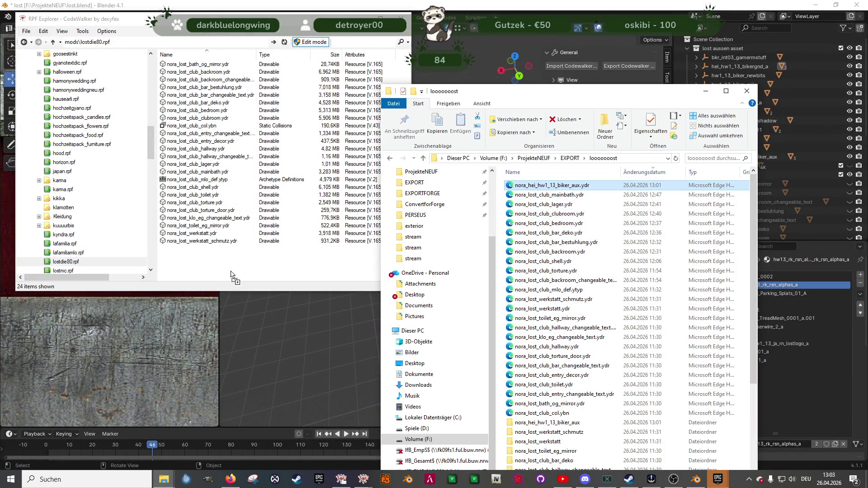
Copy the .ydr into the server stream folder, replacing the older copy
mouse_move(163, 479)
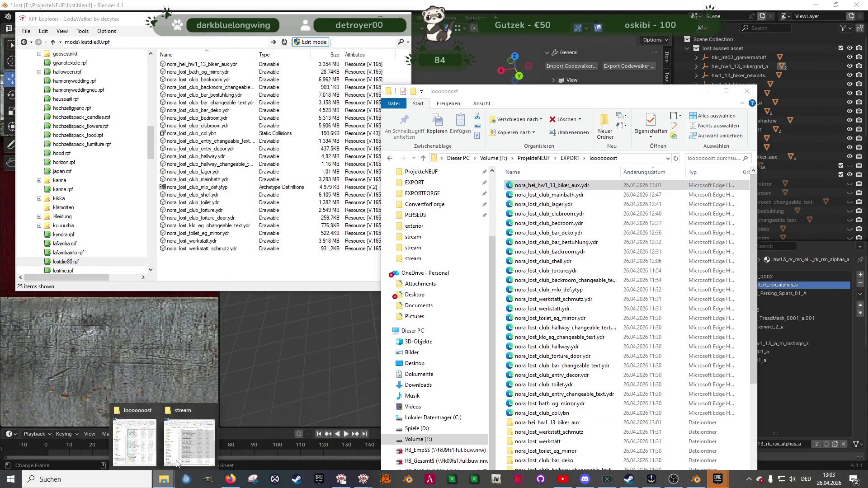
click(179, 411)
click(190, 250)
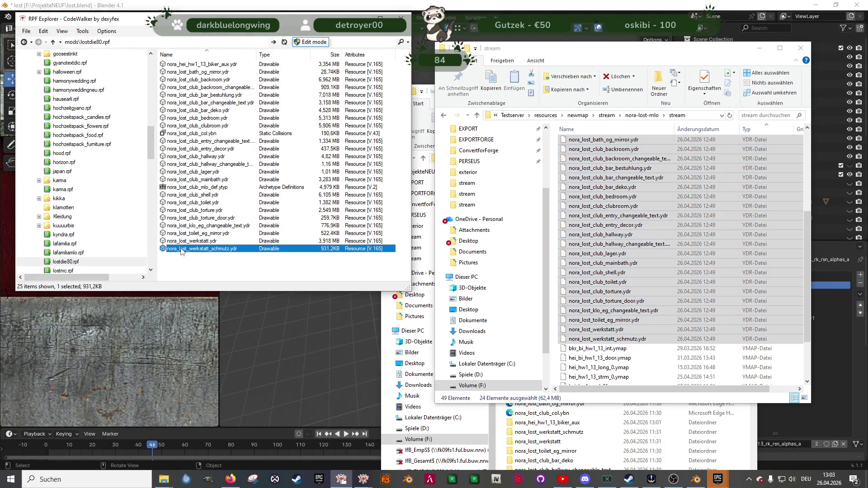
click(199, 65)
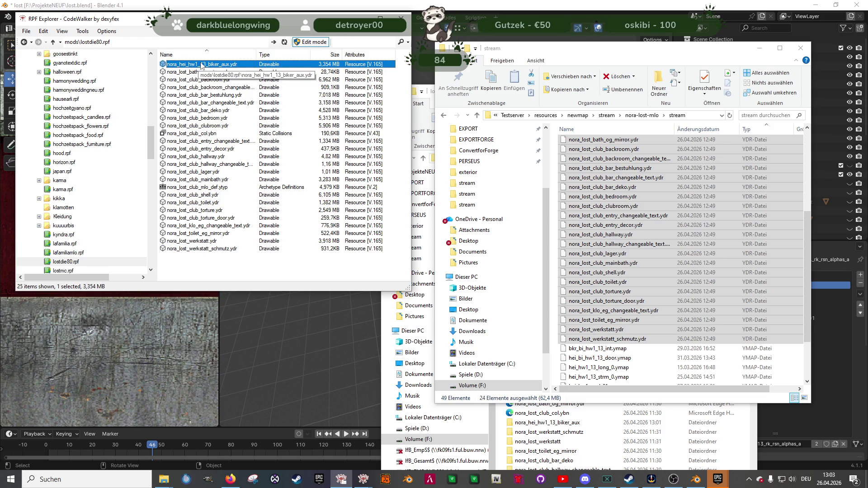
scroll(628, 285, down, 3)
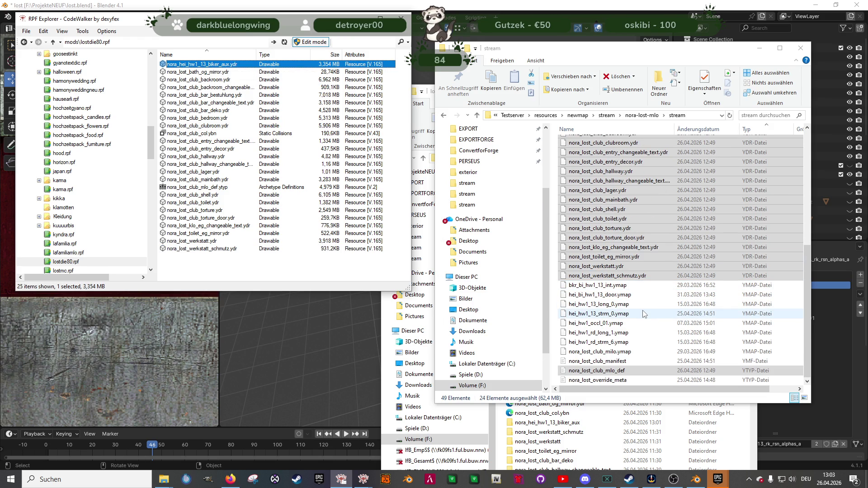
scroll(643, 312, up, 3)
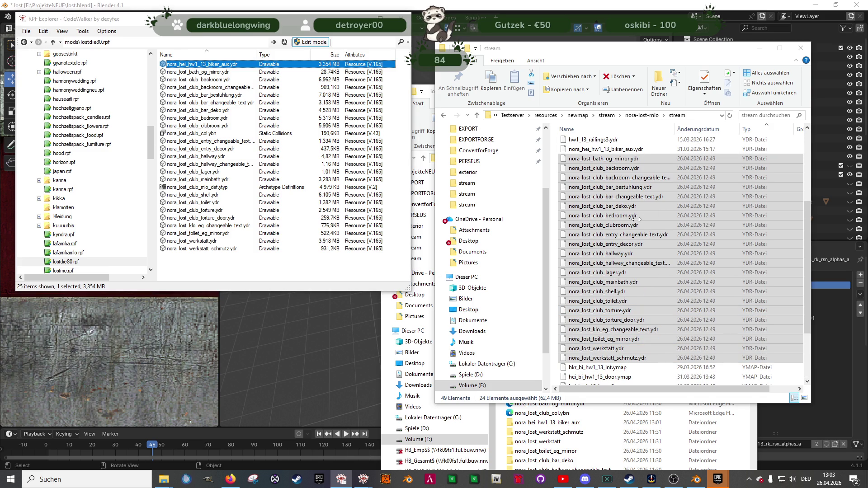
click(414, 176)
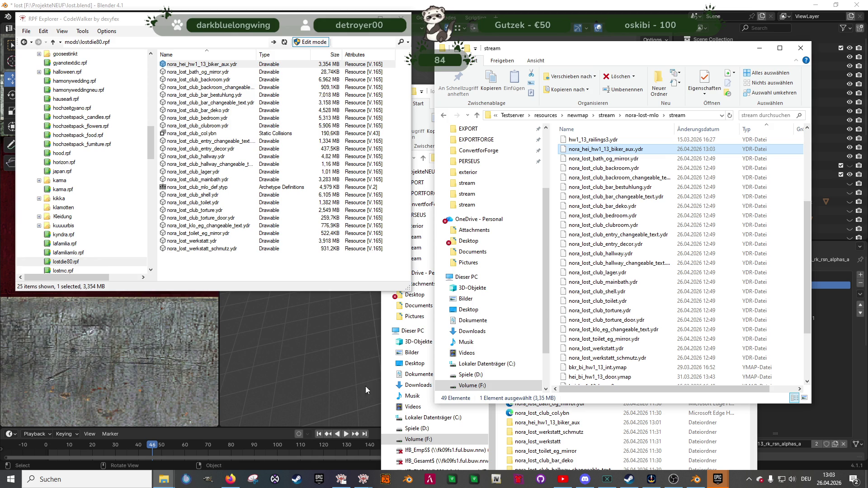
click(696, 479)
mouse_move(429, 295)
middle_down()
mouse_move(384, 286)
mouse_move(445, 289)
mouse_move(394, 293)
mouse_move(368, 265)
mouse_move(482, 257)
mouse_move(429, 259)
mouse_move(379, 237)
mouse_move(417, 245)
middle_up()
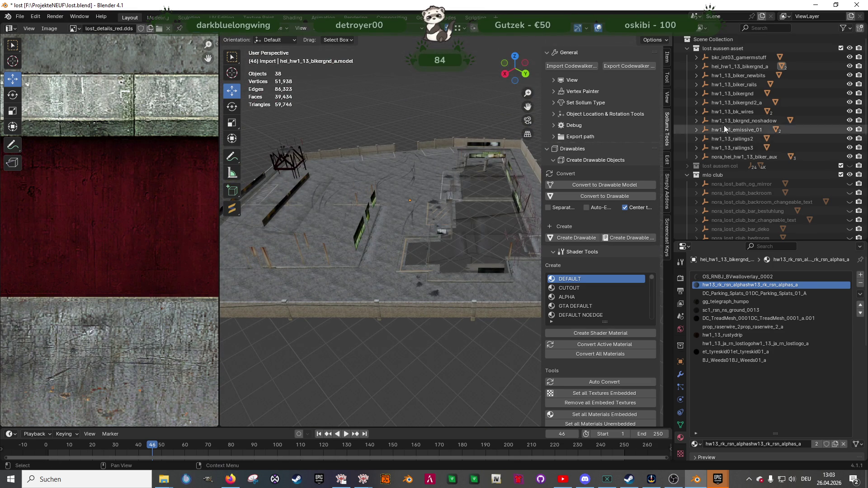
Select nora_hei_hw1_13_biker_aux and frame the view on it
click(737, 66)
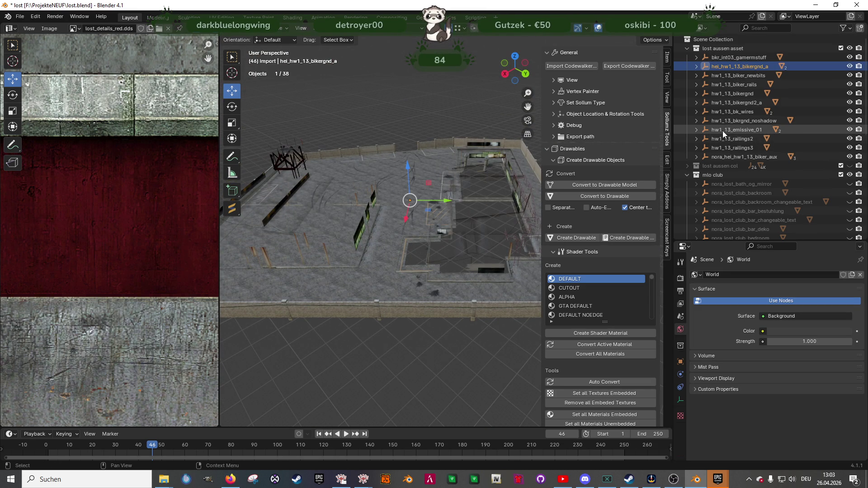
click(712, 157)
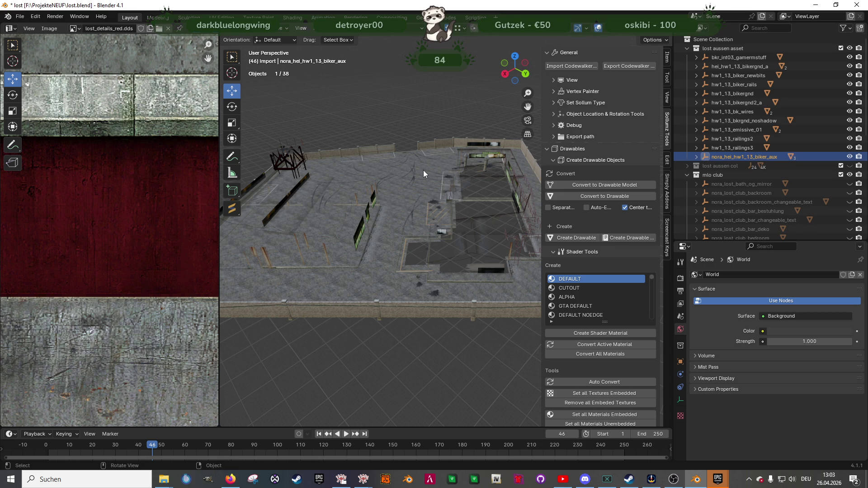
key(KP_Decimal)
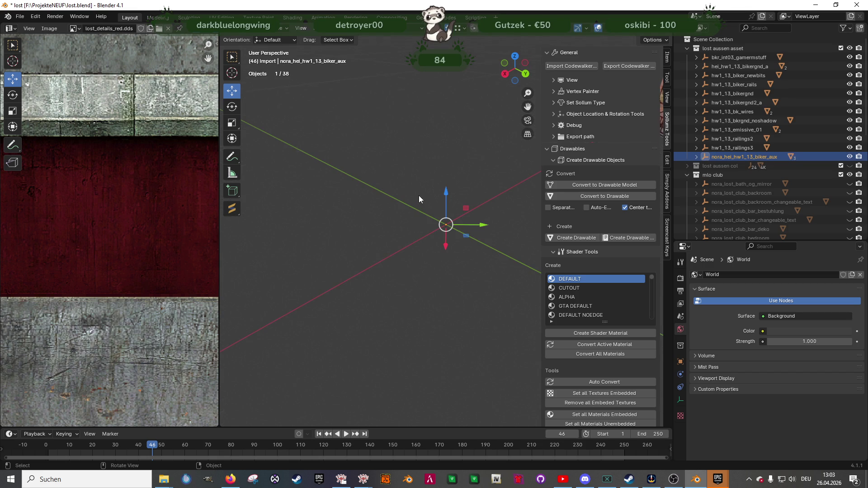
mouse_move(428, 191)
middle_down()
mouse_move(419, 212)
mouse_move(425, 224)
mouse_move(400, 197)
mouse_move(410, 191)
mouse_move(360, 194)
mouse_move(397, 219)
mouse_move(462, 222)
mouse_move(434, 233)
mouse_move(442, 224)
mouse_move(406, 222)
mouse_move(438, 213)
middle_up()
Hide the lost aussen collection and enter Edit Mode on the eg building mesh
click(850, 48)
scroll(792, 117, down, 4)
scroll(764, 163, down, 7)
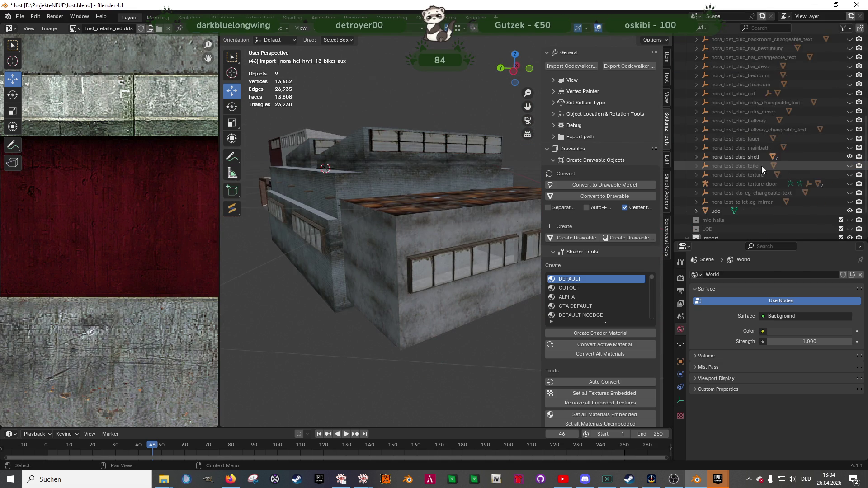
mouse_move(470, 215)
middle_down()
mouse_move(485, 212)
mouse_move(430, 206)
mouse_move(422, 226)
mouse_move(439, 216)
mouse_move(416, 200)
mouse_move(438, 226)
mouse_move(469, 219)
mouse_move(420, 244)
middle_up()
click(421, 226)
key(Tab)
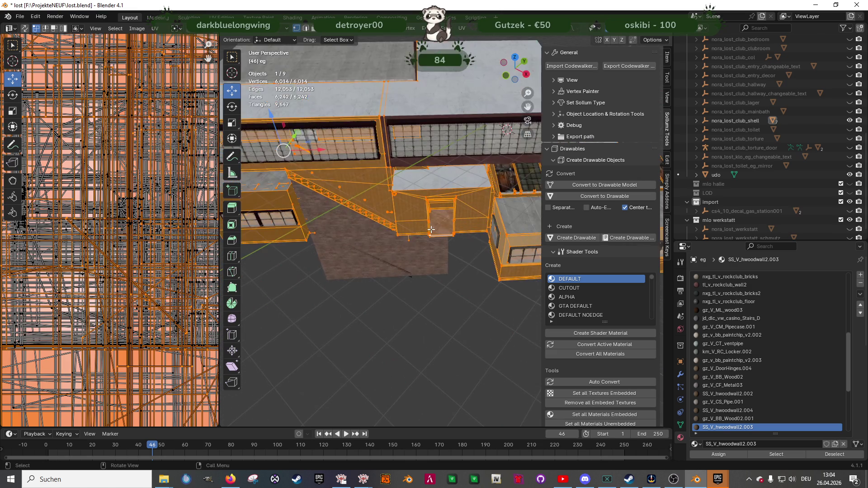
Switch from eg to the fenster window mesh in Edit Mode and select one pane face
key(Tab)
scroll(439, 183, up, 3)
mouse_move(440, 183)
middle_down()
mouse_move(440, 236)
mouse_move(457, 229)
mouse_move(467, 218)
mouse_move(387, 189)
mouse_move(435, 226)
mouse_move(376, 246)
mouse_move(400, 226)
mouse_move(370, 238)
mouse_move(387, 257)
mouse_move(327, 264)
mouse_move(427, 246)
mouse_move(436, 221)
mouse_move(403, 215)
middle_up()
click(436, 221)
key(Tab)
click(436, 221)
Shift the pane's UV island slightly right in the UV Editor
scroll(418, 218, up, 3)
scroll(402, 214, down, 3)
scroll(167, 225, down, 1)
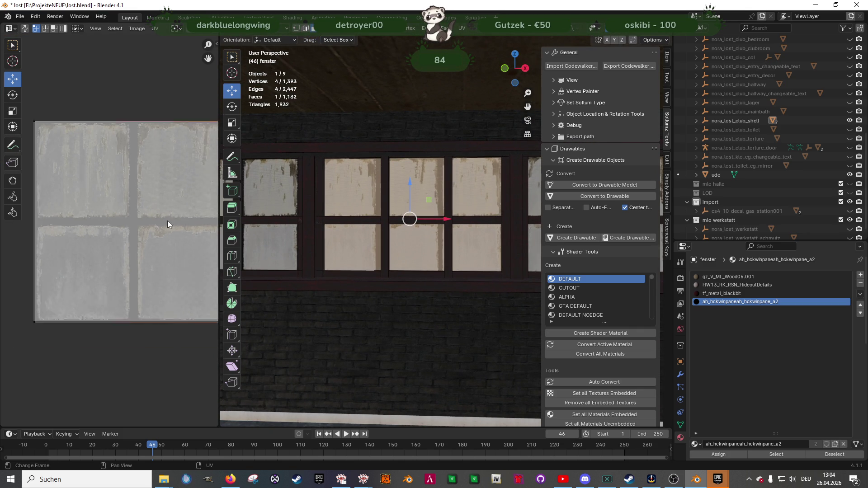
scroll(167, 225, down, 3)
scroll(131, 223, down, 1)
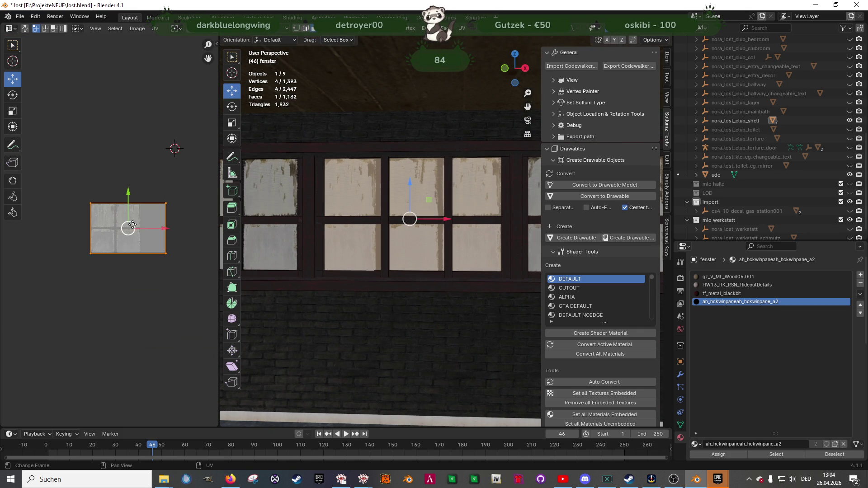
drag(152, 229, 154, 228)
scroll(413, 219, down, 3)
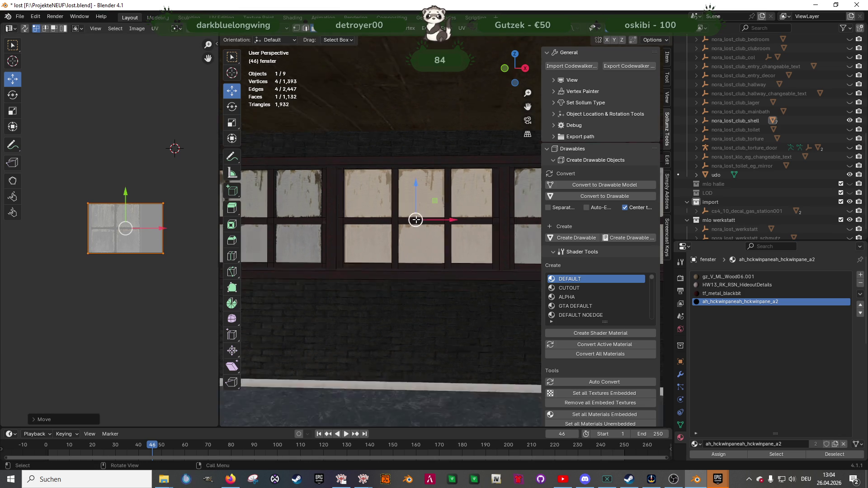
key(ctrl+z)
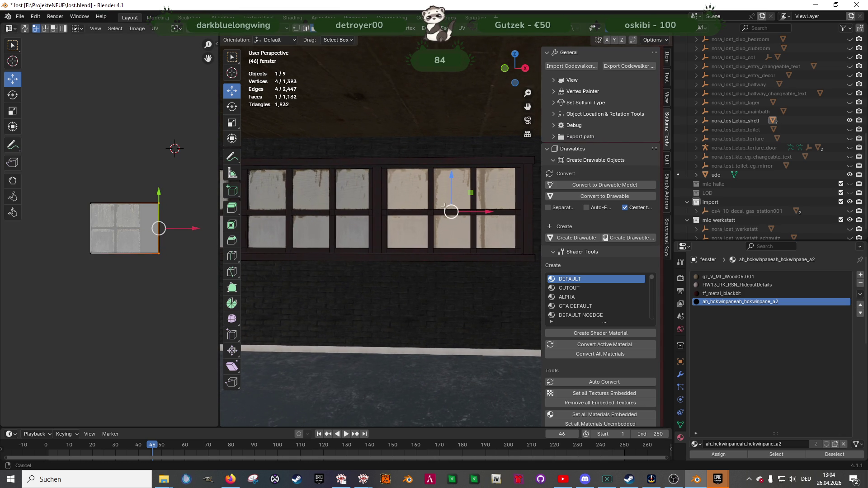
drag(151, 229, 156, 226)
Adjust the UV island's right edge so the window texture fits the pane
drag(154, 194, 172, 273)
key(g)
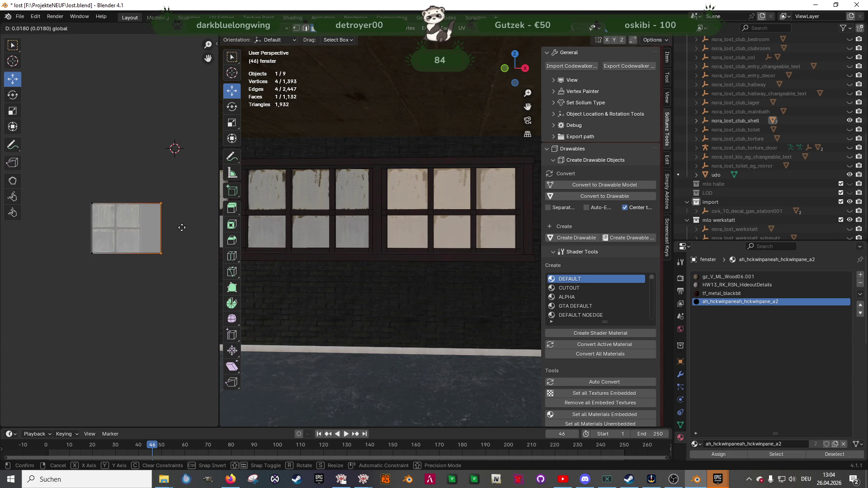
click(185, 228)
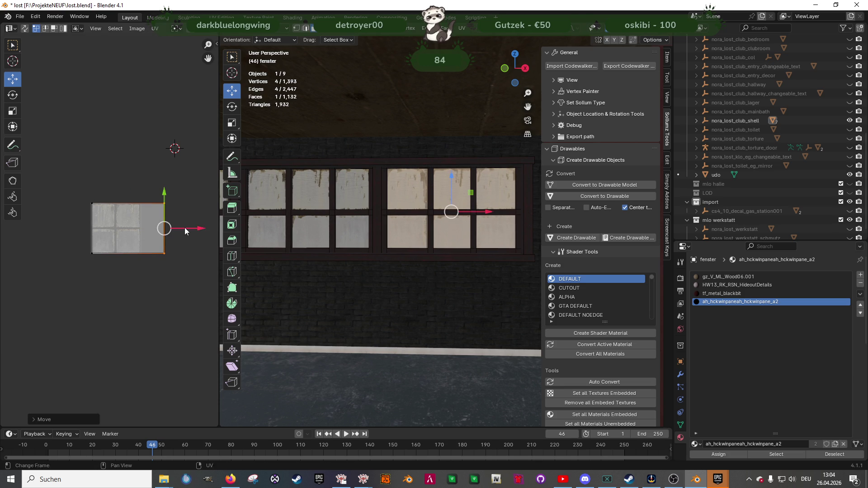
mouse_move(184, 228)
mouse_down()
mouse_move(207, 225)
mouse_move(168, 230)
mouse_up()
mouse_move(321, 238)
middle_down()
mouse_move(435, 241)
mouse_move(300, 253)
mouse_move(490, 258)
mouse_move(481, 245)
mouse_move(417, 244)
mouse_move(473, 234)
middle_up()
scroll(435, 242, up, 8)
scroll(435, 241, down, 6)
Hide the ug, fenster, eg, decke_ug, decke_og and decke parts of nora_lost_club_shell
key(Tab)
mouse_move(398, 244)
middle_down()
mouse_move(364, 209)
mouse_move(407, 252)
mouse_move(449, 257)
middle_up()
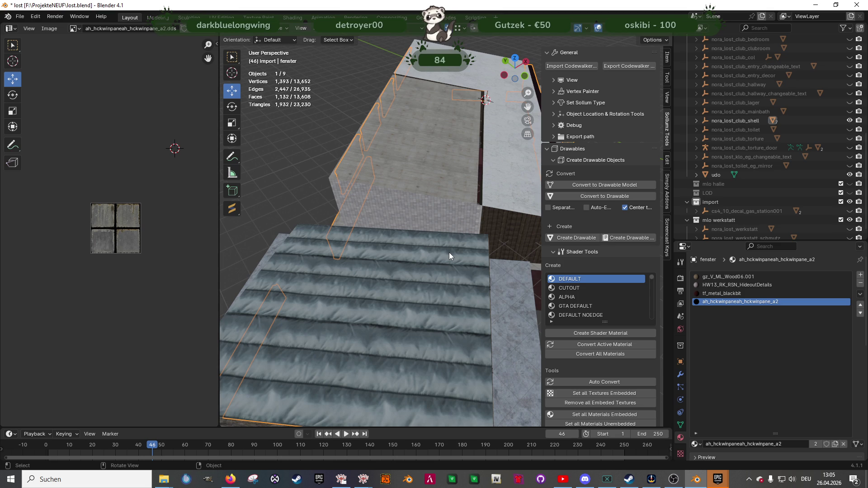
mouse_move(408, 167)
middle_down()
mouse_move(416, 200)
mouse_move(476, 194)
mouse_move(405, 207)
mouse_move(438, 194)
mouse_move(366, 199)
mouse_move(414, 206)
mouse_move(368, 206)
mouse_move(372, 211)
mouse_move(344, 228)
mouse_move(352, 209)
mouse_move(476, 182)
mouse_move(416, 197)
mouse_move(425, 223)
mouse_move(451, 222)
mouse_move(405, 226)
mouse_move(460, 244)
mouse_move(426, 248)
middle_up()
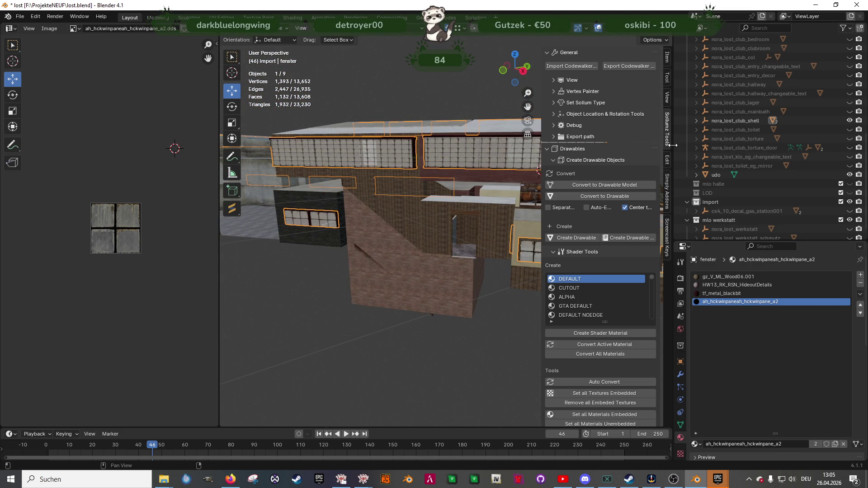
click(696, 121)
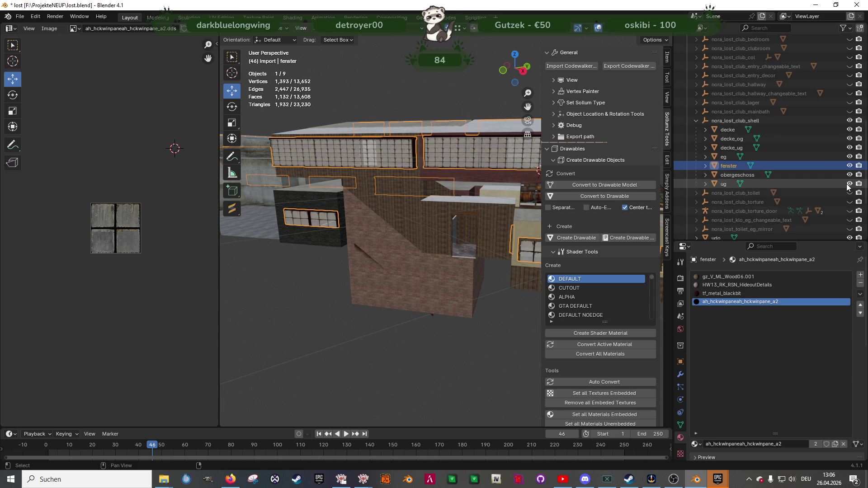
click(850, 183)
click(850, 166)
click(850, 156)
click(849, 148)
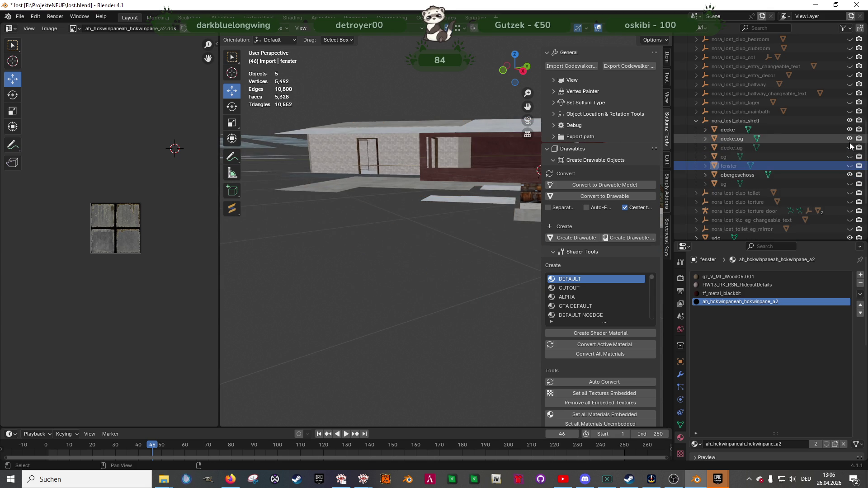
click(850, 138)
click(850, 130)
scroll(822, 199, down, 4)
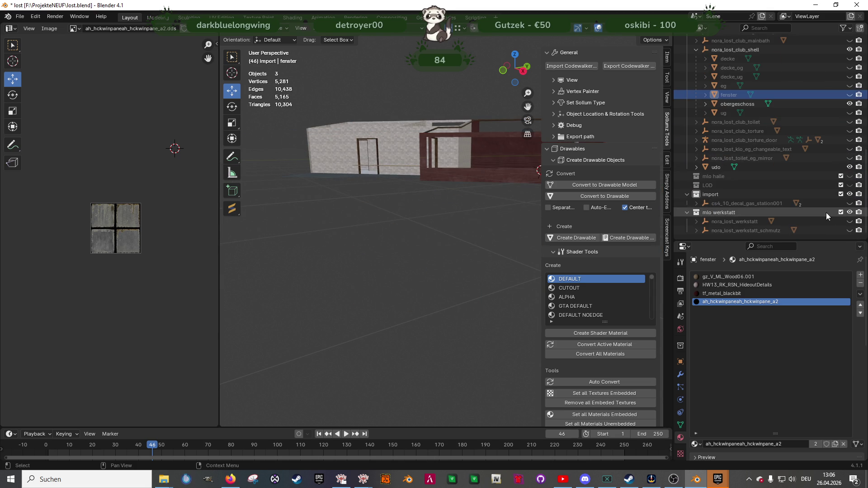
Unhide cs4_10_decal_gas_station001 and select the decal strip mesh in the room
click(849, 203)
mouse_move(422, 122)
middle_down()
mouse_move(496, 177)
mouse_move(456, 197)
mouse_move(466, 227)
mouse_move(430, 228)
mouse_move(433, 243)
mouse_move(452, 241)
middle_up()
scroll(444, 222, up, 6)
click(461, 229)
scroll(460, 229, down, 5)
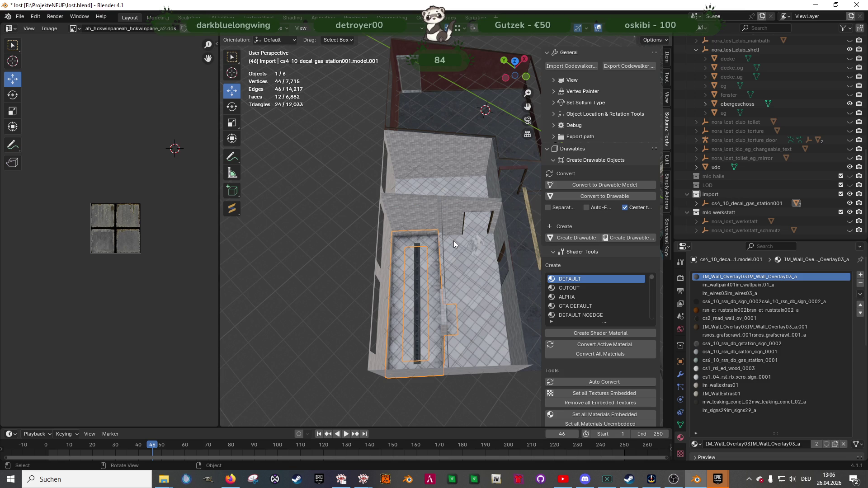
mouse_move(423, 276)
middle_down()
mouse_move(446, 289)
mouse_move(409, 289)
mouse_move(468, 281)
mouse_move(459, 271)
middle_up()
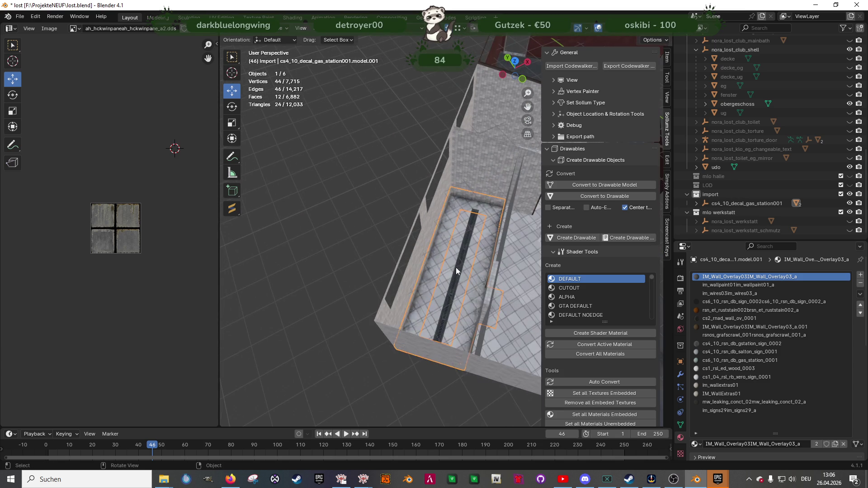
Extrude four left-wall strip faces of the decal, shifting the copy -3.6233 m along Y
key(Tab)
click(440, 221)
shift+click(443, 214)
shift+click(466, 199)
middle_drag(466, 199, 466, 235)
key(e)
click(465, 244)
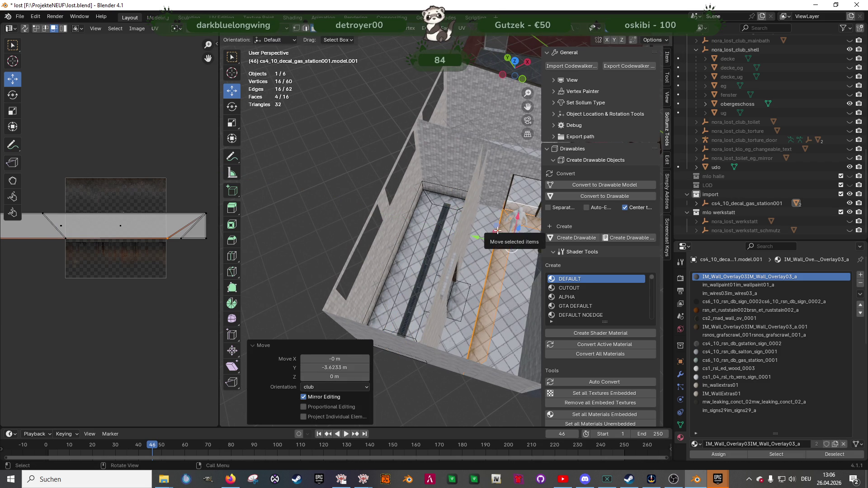
Move the extruded decal strip faces about 1 m along Y
scroll(497, 231, up, 2)
key(g)
key(y)
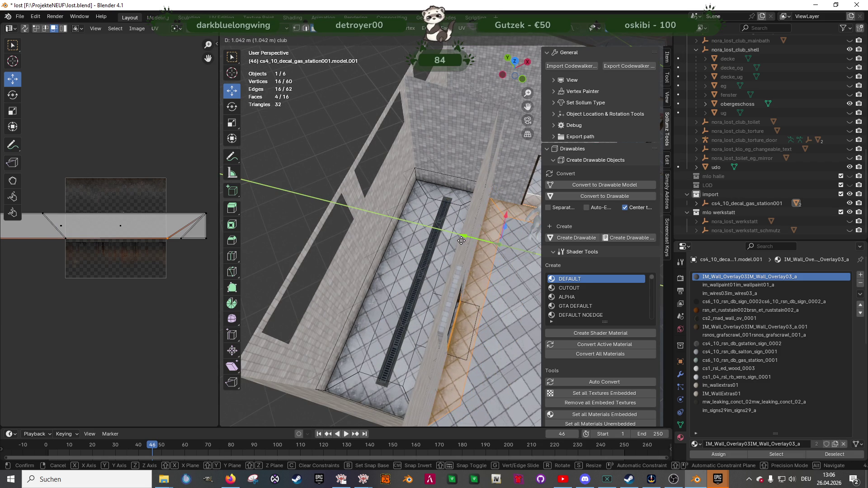
click(463, 239)
Make small X and Y adjustments to the strip faces against the wall
scroll(483, 221, up, 4)
scroll(424, 237, down, 3)
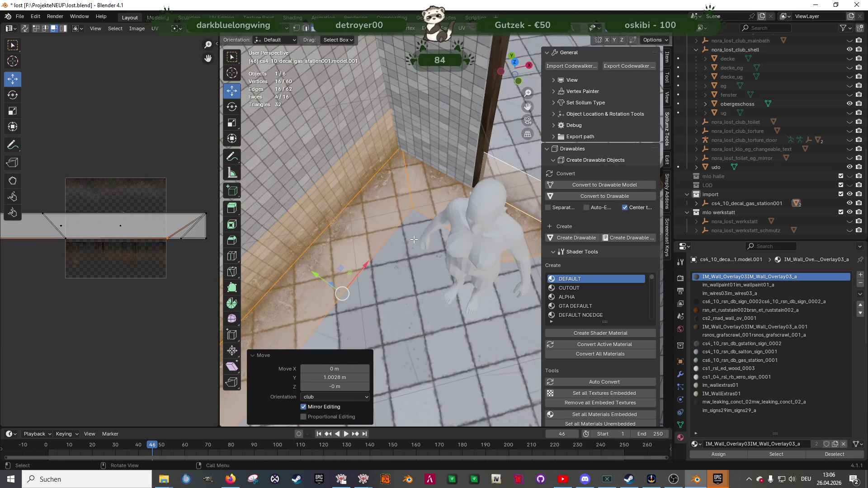
key(g)
key(x)
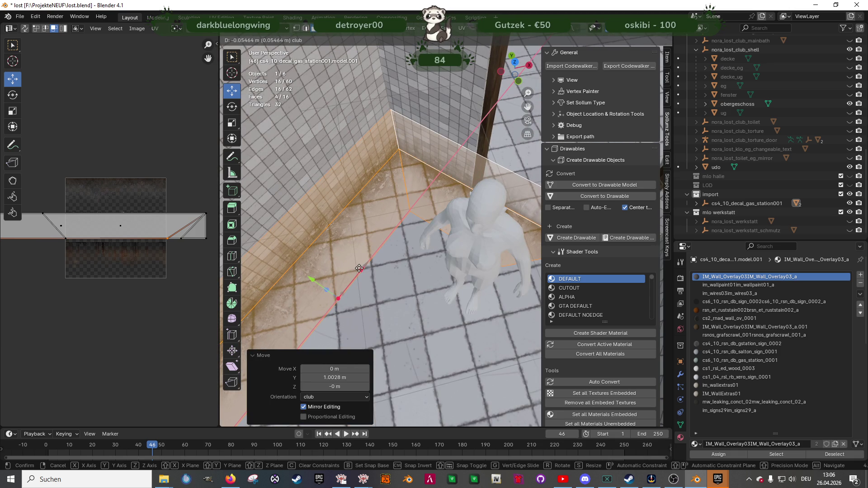
click(365, 266)
mouse_move(365, 266)
middle_down()
mouse_move(465, 203)
mouse_move(460, 209)
mouse_move(469, 134)
mouse_move(398, 150)
middle_up()
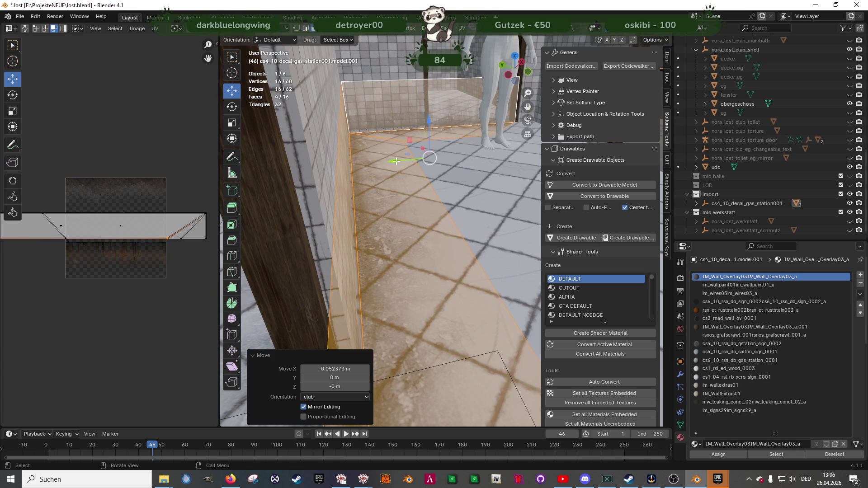
key(g)
key(y)
click(396, 162)
mouse_move(396, 161)
middle_down()
mouse_move(388, 195)
mouse_move(354, 218)
mouse_move(406, 221)
mouse_move(402, 211)
middle_up()
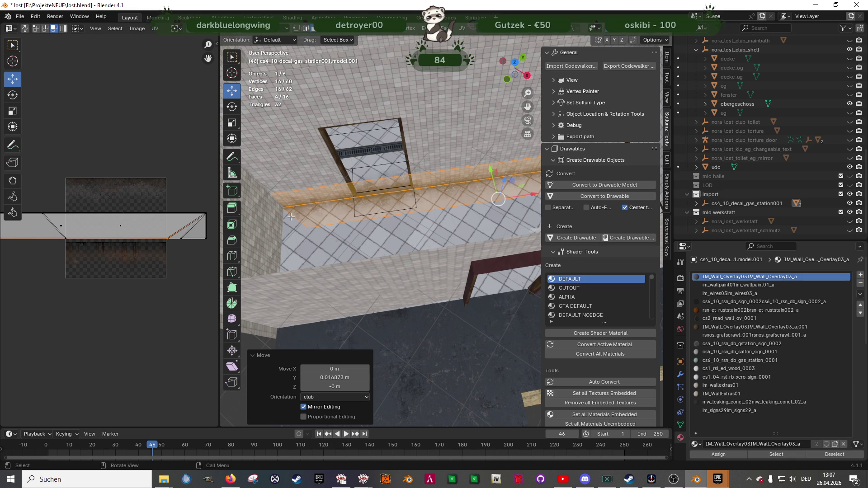
Select the strip's two end edges in wireframe and slide them about 0.056 m along X
key(shift+z)
shift+click(271, 198)
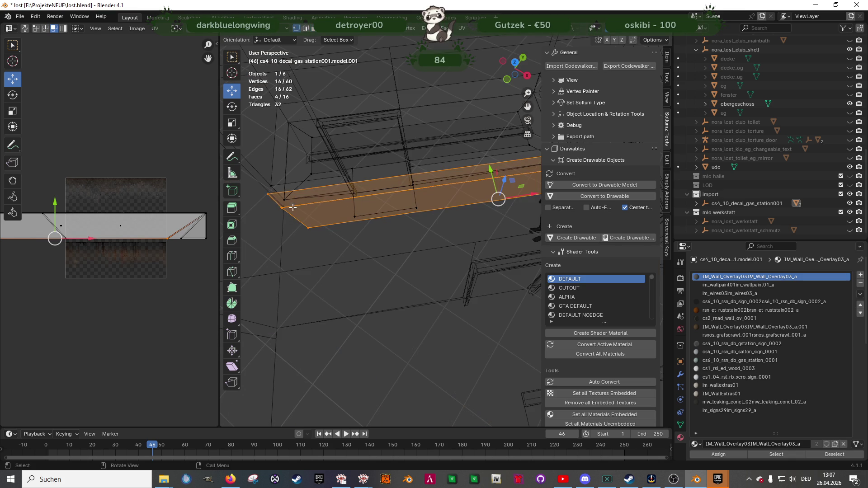
scroll(283, 206, down, 5)
alt+click(391, 237)
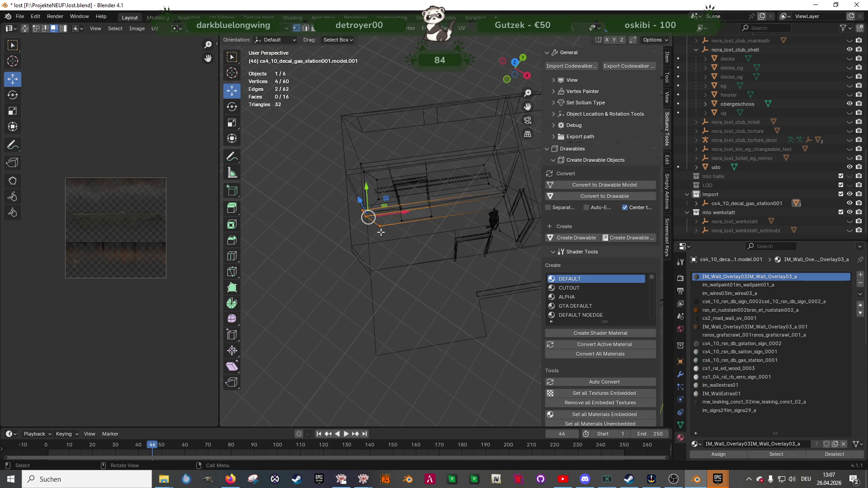
scroll(392, 236, up, 6)
key(shift+z)
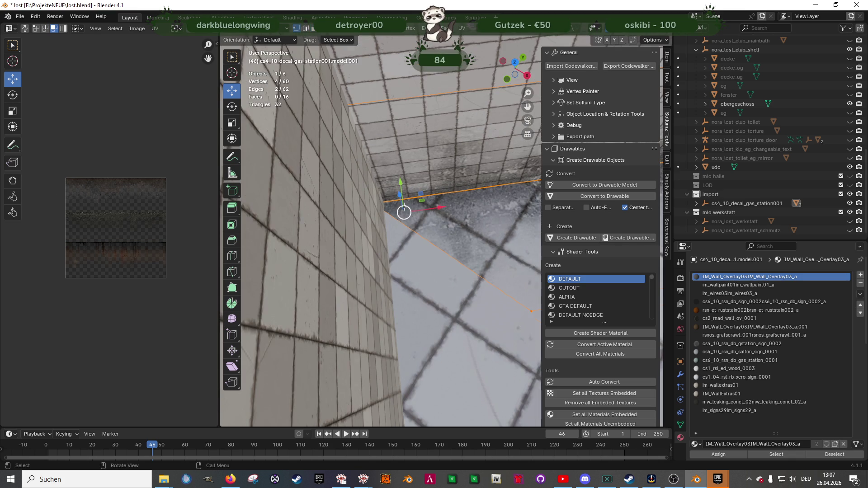
drag(421, 207, 436, 204)
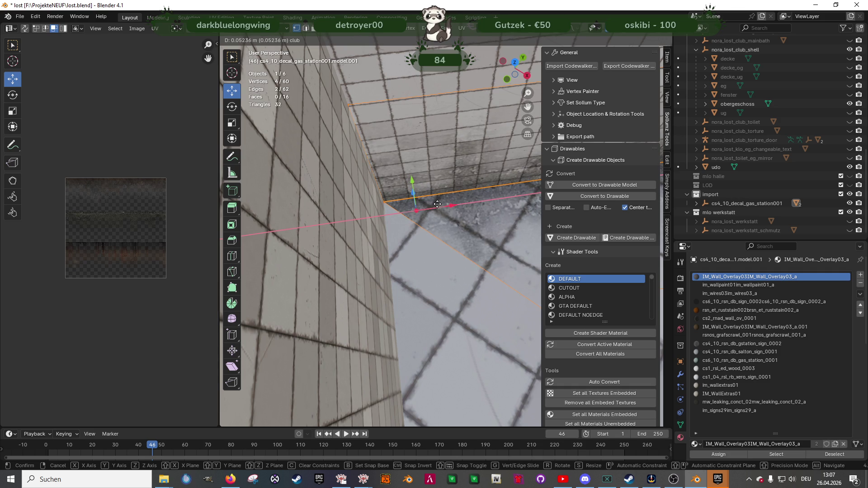
drag(438, 204, 438, 204)
mouse_move(438, 204)
middle_down()
mouse_move(446, 225)
mouse_move(416, 212)
mouse_move(374, 216)
middle_up()
Knife-cut across the strip's wall and floor faces next to the pillar
key(3)
click(448, 169)
shift+click(411, 215)
click(232, 256)
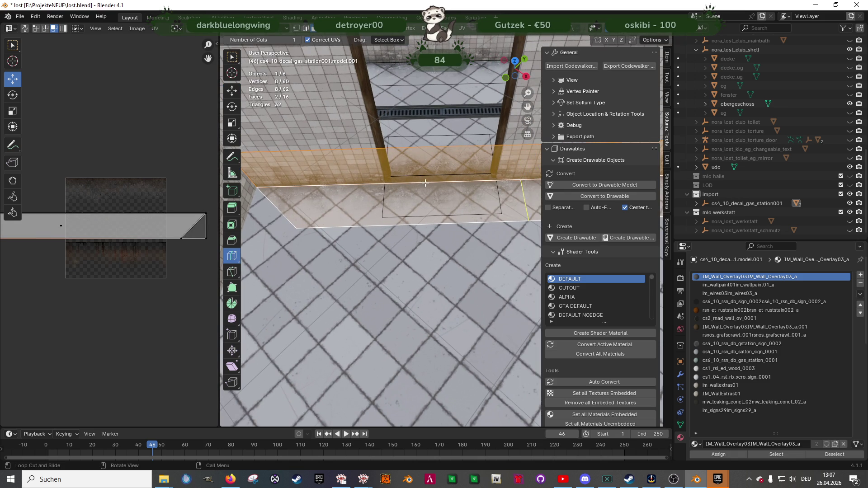
click(233, 272)
click(373, 145)
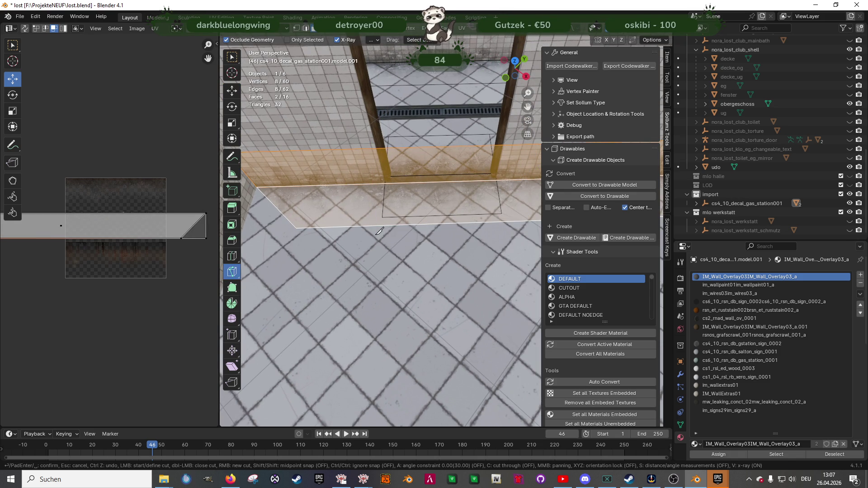
click(376, 184)
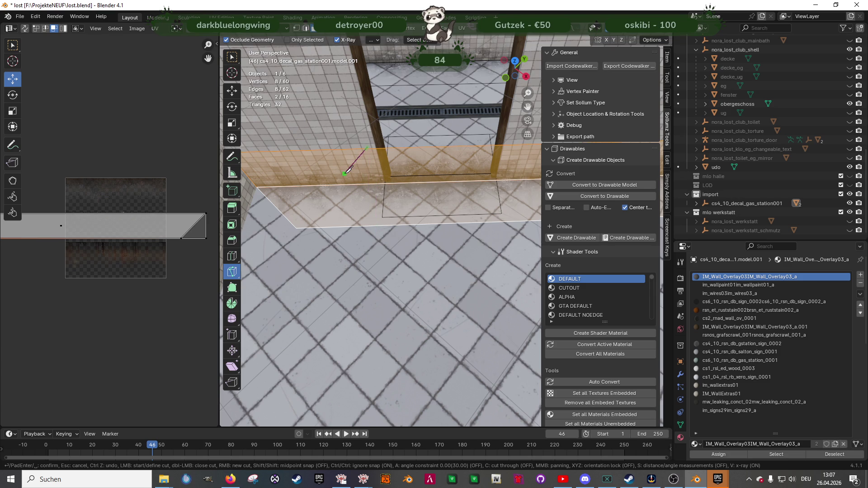
click(375, 235)
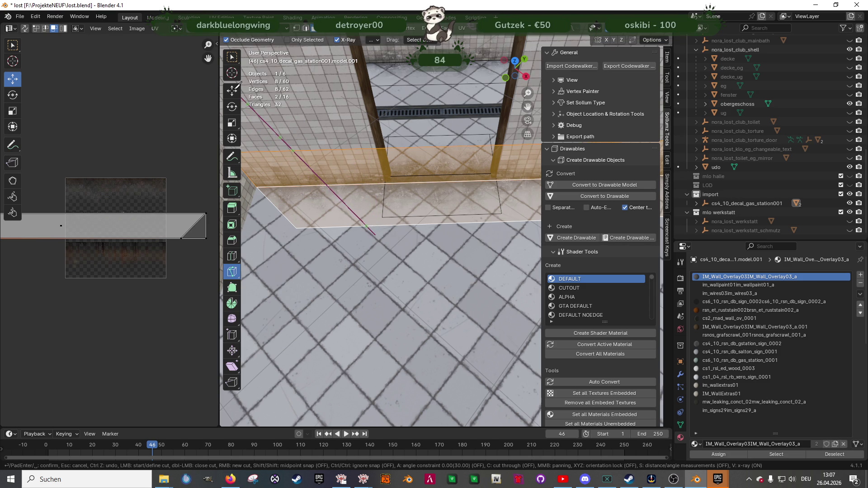
key(Return)
Add four loop cuts across the decal face near the pillar and slide a new vertex along X
scroll(423, 194, up, 3)
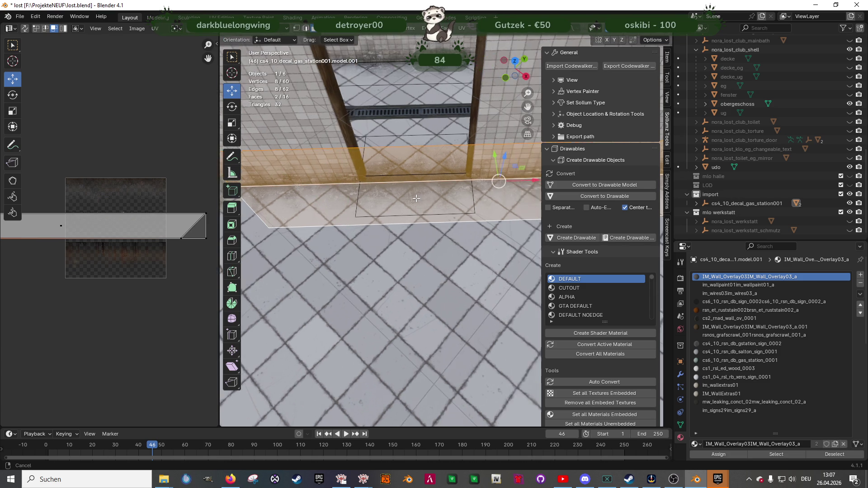
middle_drag(423, 194, 420, 175)
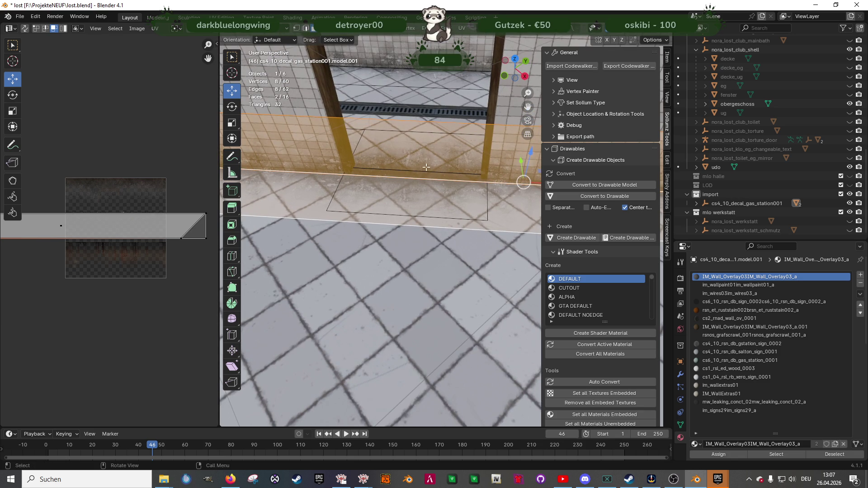
click(423, 159)
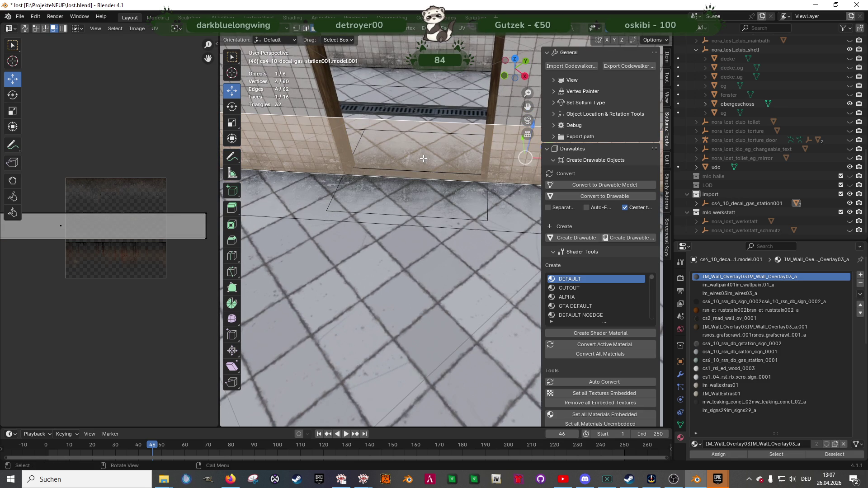
click(231, 261)
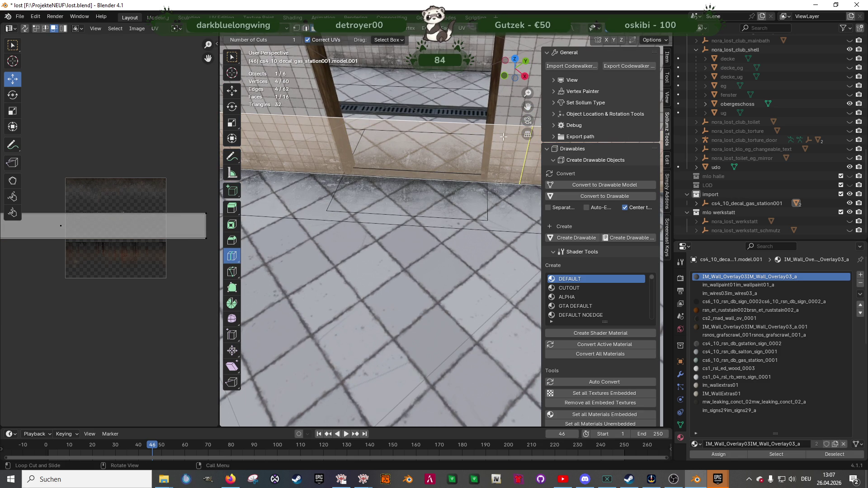
click(345, 141)
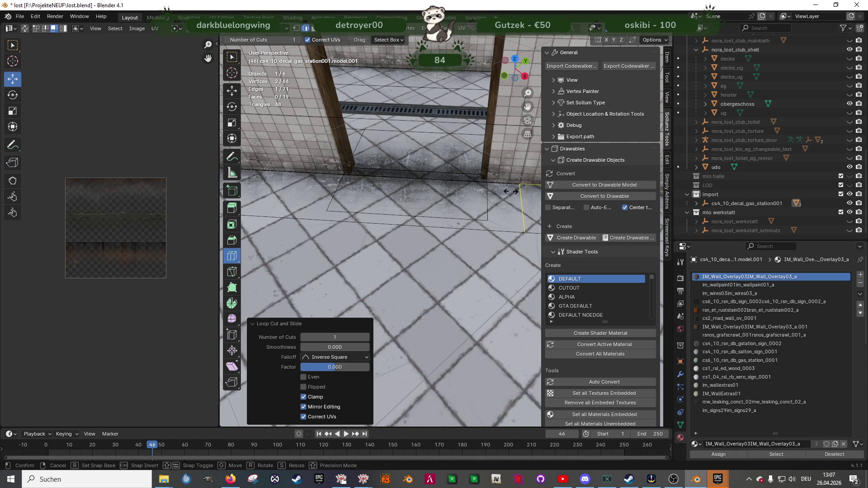
click(323, 192)
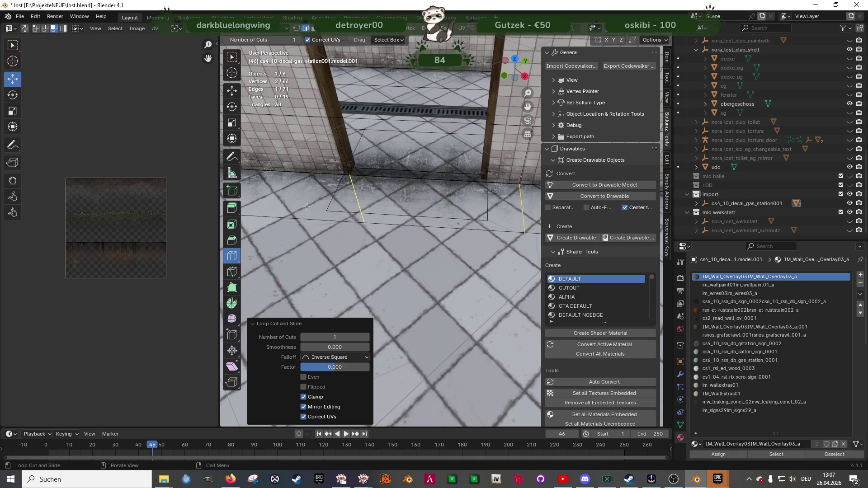
click(320, 173)
click(234, 90)
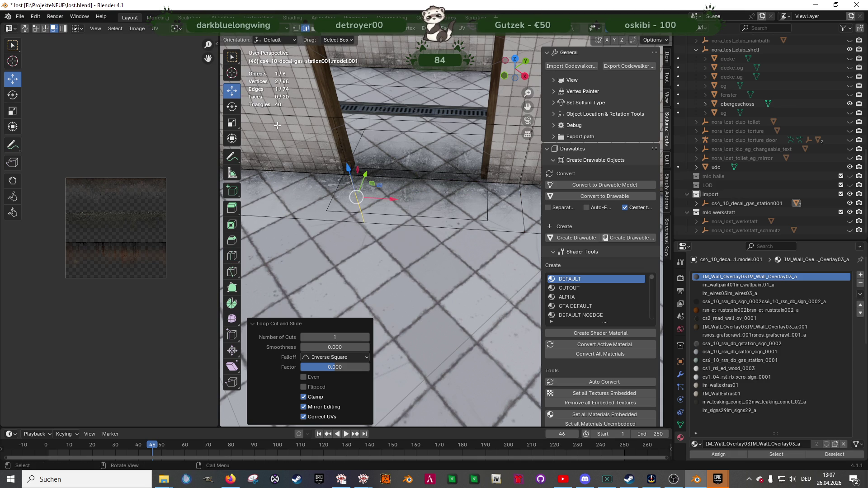
click(366, 223)
middle_drag(366, 222, 357, 195)
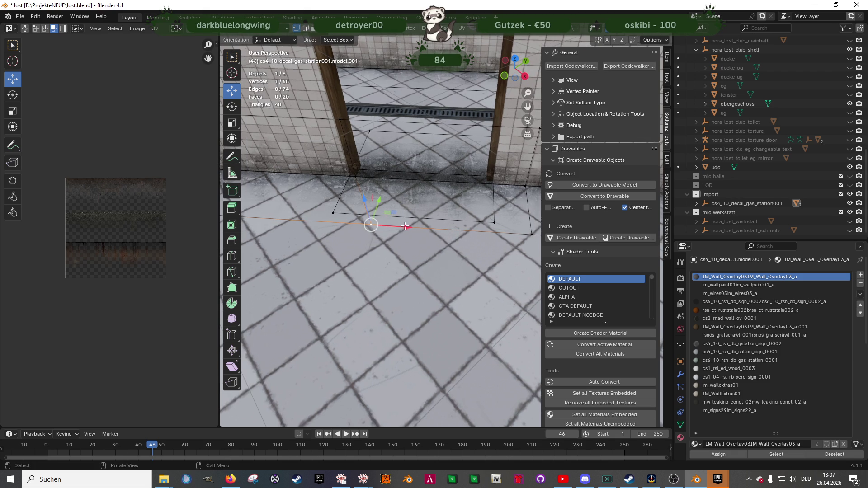
Move the two new vertices along X to line up with the pillar
key(g)
key(x)
click(354, 174)
key(g)
key(x)
click(338, 128)
Slide the two pillar-side edges along X to a -0.31 m offset
click(342, 129)
shift+click(343, 215)
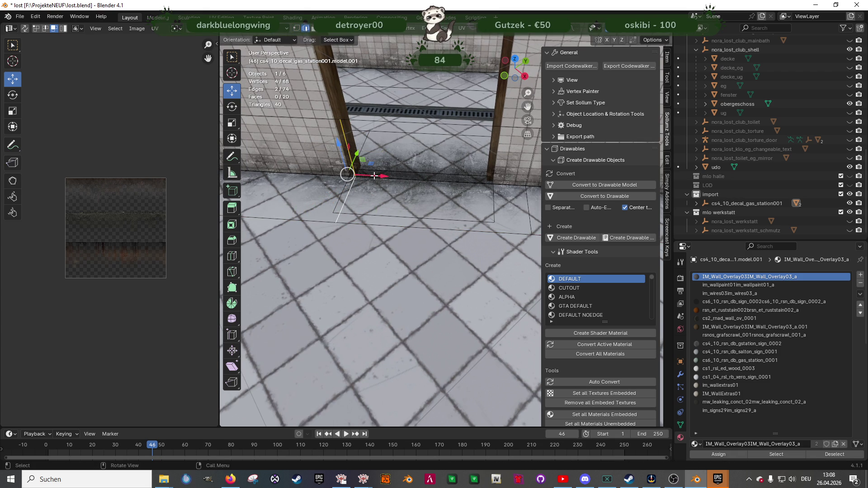
key(g)
key(x)
click(348, 170)
shift+middle_drag(347, 171, 310, 170)
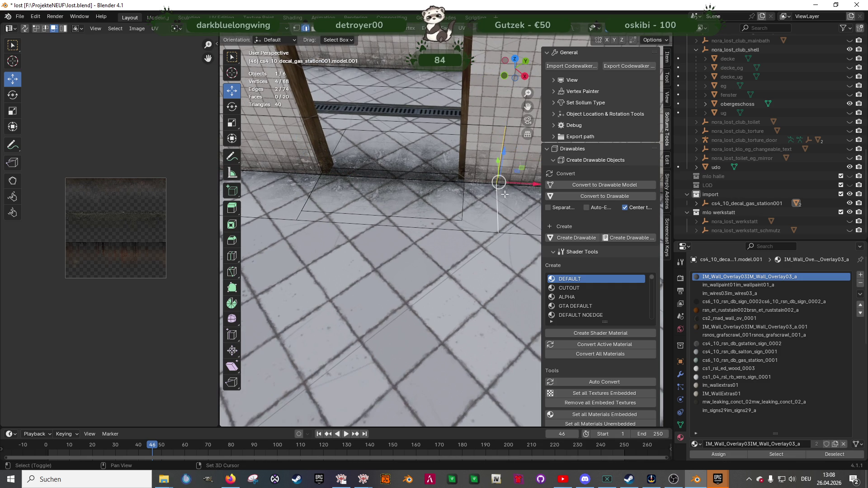
key(g)
key(x)
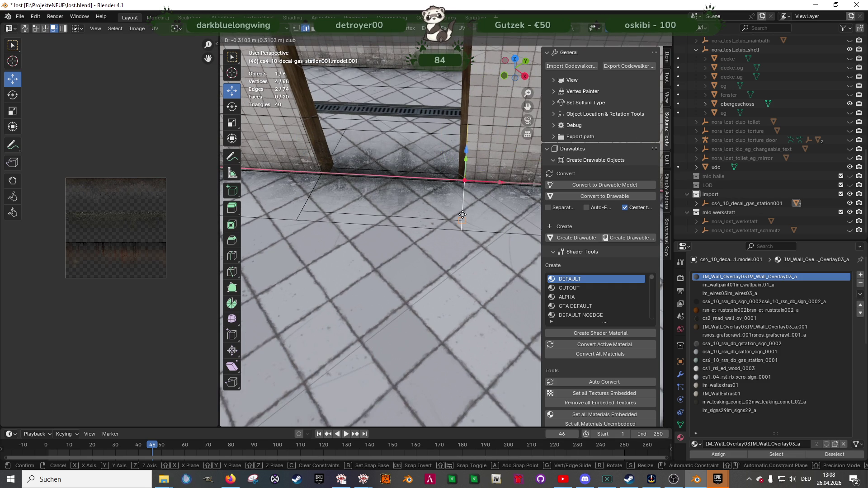
click(463, 215)
Delete the decal's floor and wall faces beside the pillar
key(3)
click(394, 223)
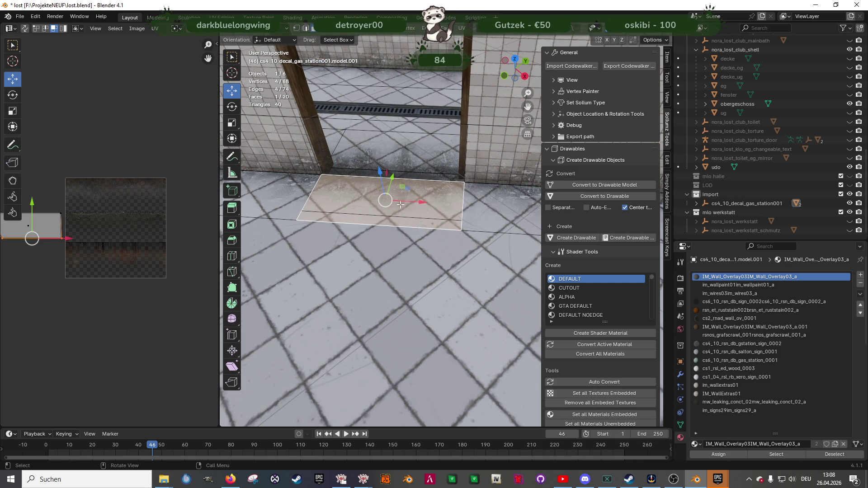
shift+click(409, 156)
middle_drag(409, 156, 421, 150)
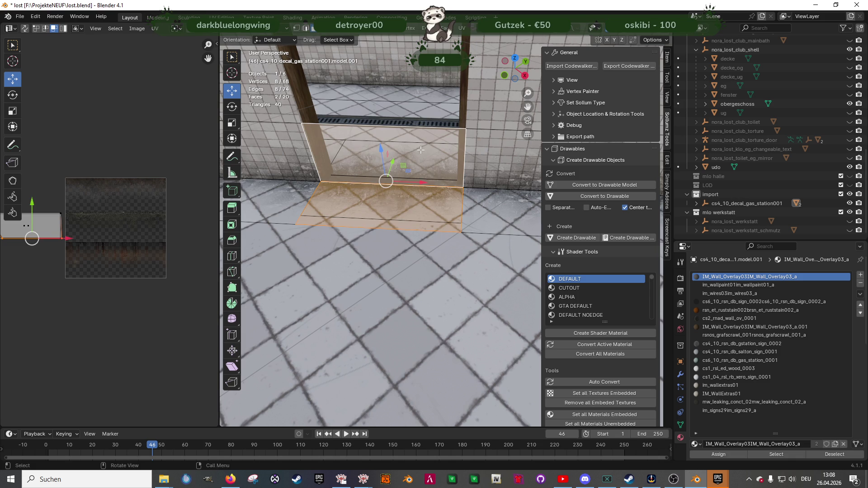
key(Delete)
Nudge a strip edge along Y, exit edit mode and select the obergeschoss object
middle_drag(383, 194, 419, 254)
click(378, 278)
drag(379, 278, 385, 285)
mouse_move(386, 285)
middle_down()
mouse_move(427, 189)
mouse_move(335, 191)
mouse_move(412, 244)
mouse_move(352, 237)
mouse_move(387, 242)
mouse_move(376, 243)
mouse_move(392, 227)
mouse_move(442, 245)
mouse_move(349, 222)
mouse_move(433, 277)
mouse_move(365, 259)
mouse_move(515, 282)
mouse_move(366, 266)
mouse_move(417, 270)
mouse_move(431, 224)
mouse_move(439, 224)
mouse_move(443, 177)
middle_up()
key(Tab)
click(444, 178)
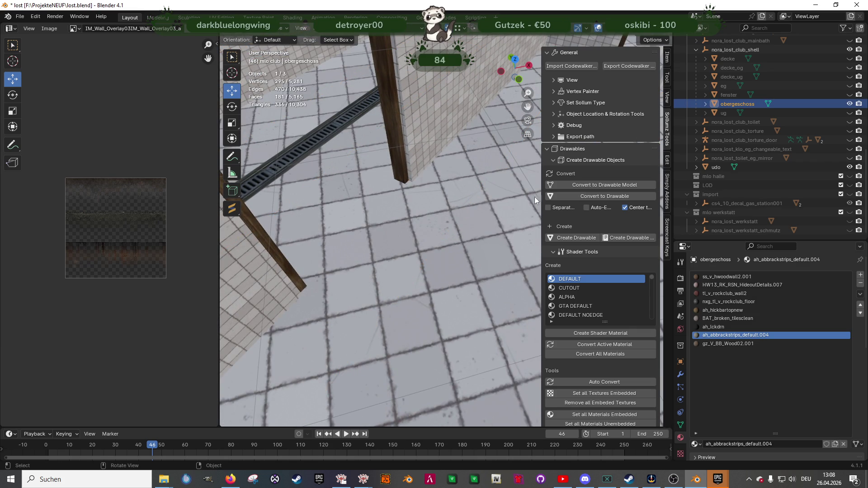
Show the import collection and enter edit mode on the cs4_10_decal_gas_station001 decal
click(850, 194)
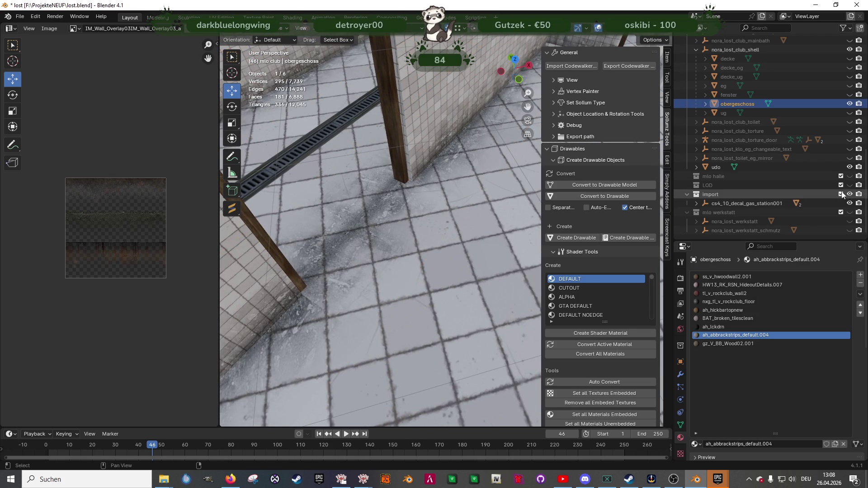
key(Tab)
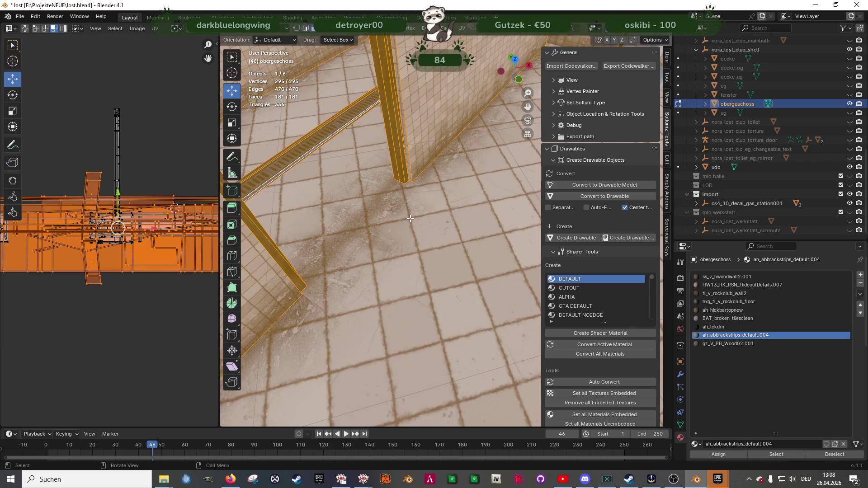
click(410, 218)
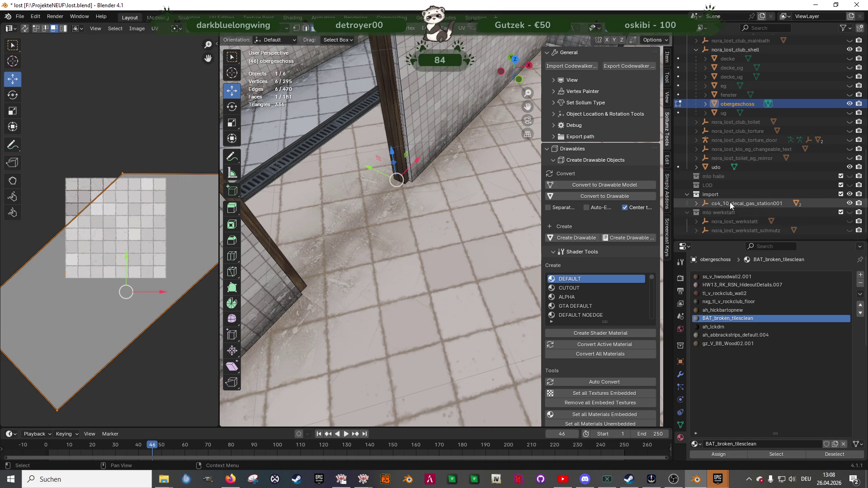
click(730, 203)
click(423, 202)
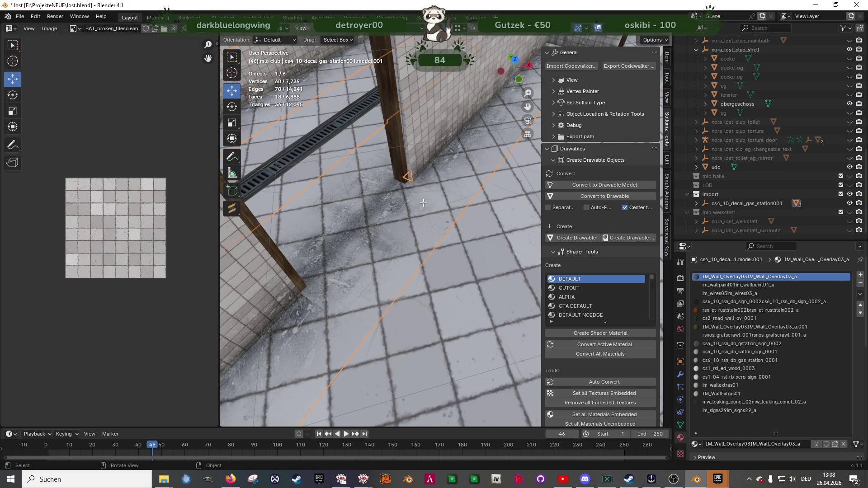
key(Tab)
Unwrap the three decal faces along the wall with Cube Projection
click(437, 195)
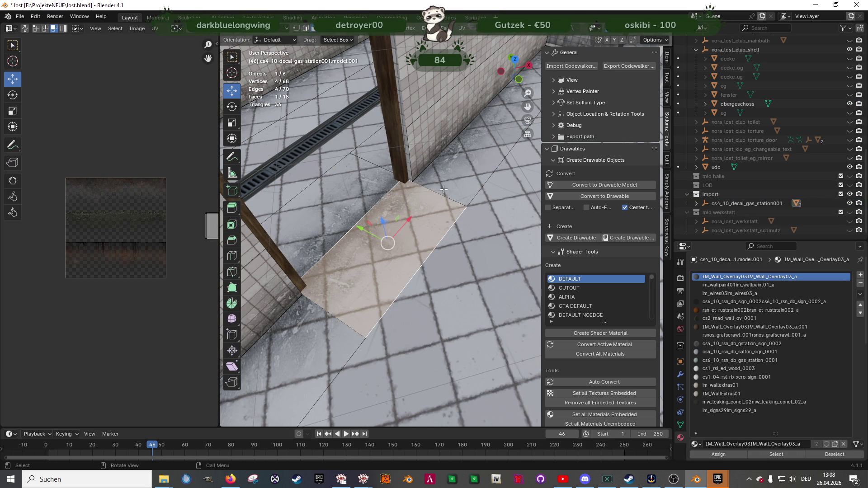
shift+click(309, 332)
shift+click(342, 298)
scroll(395, 255, up, 1)
middle_drag(396, 255, 439, 233)
right_click(438, 233)
mouse_move(429, 162)
click(475, 162)
right_click(420, 221)
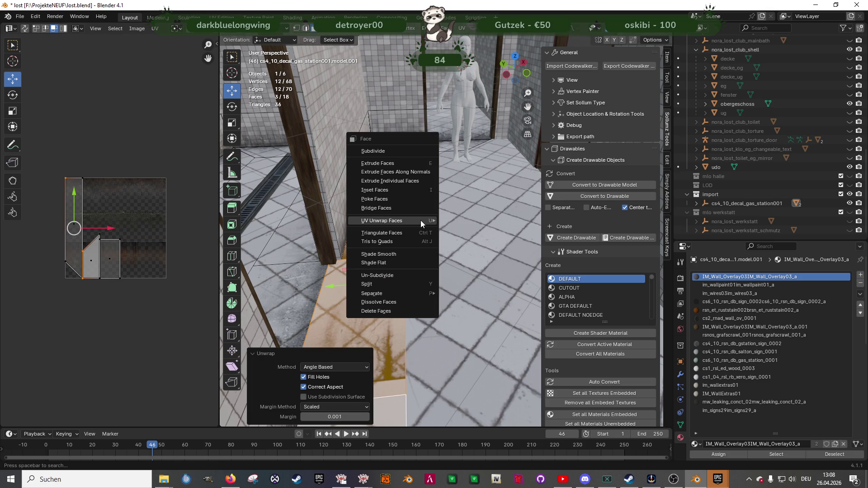
mouse_move(421, 220)
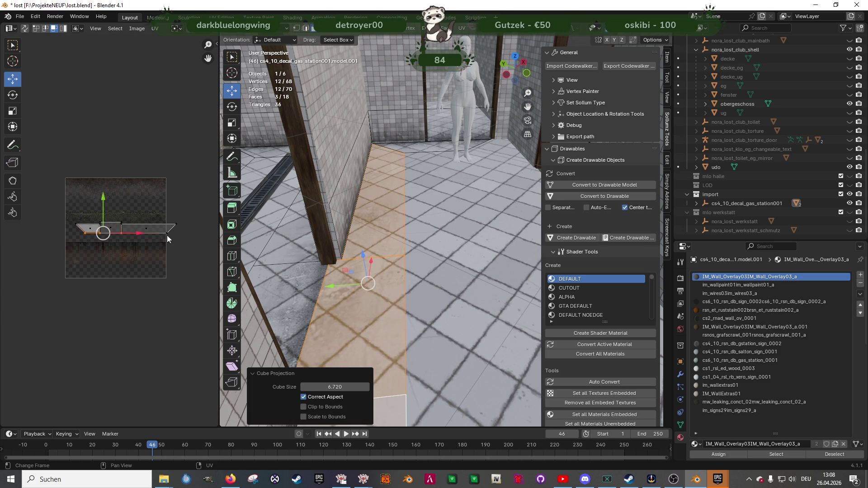
scroll(173, 232, up, 5)
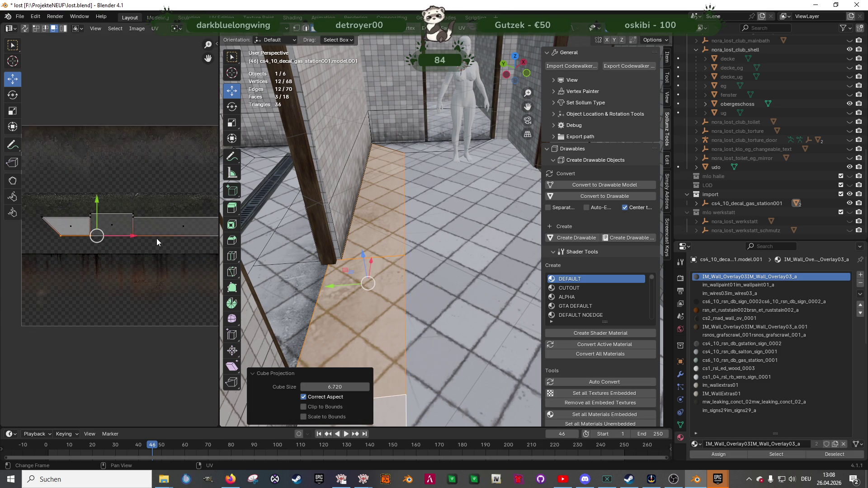
Enlarge the right-hand UV island and move it up onto the texture band
click(131, 222)
key(shift+space)
key(s)
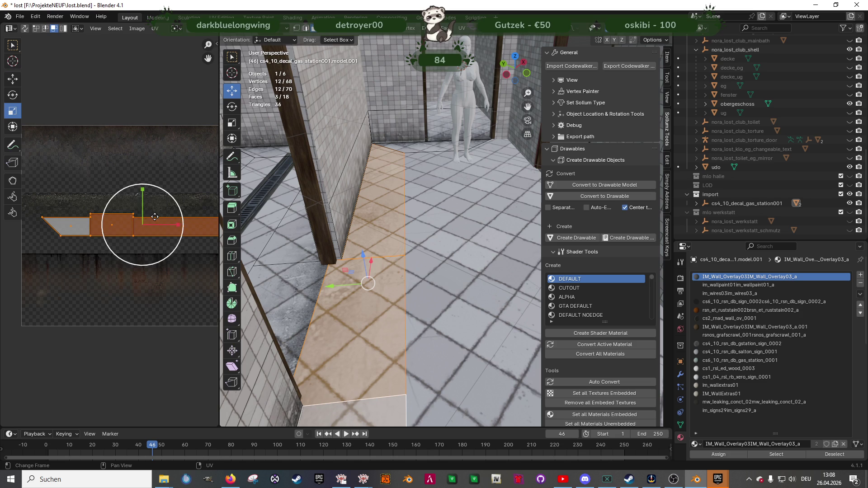
key(s)
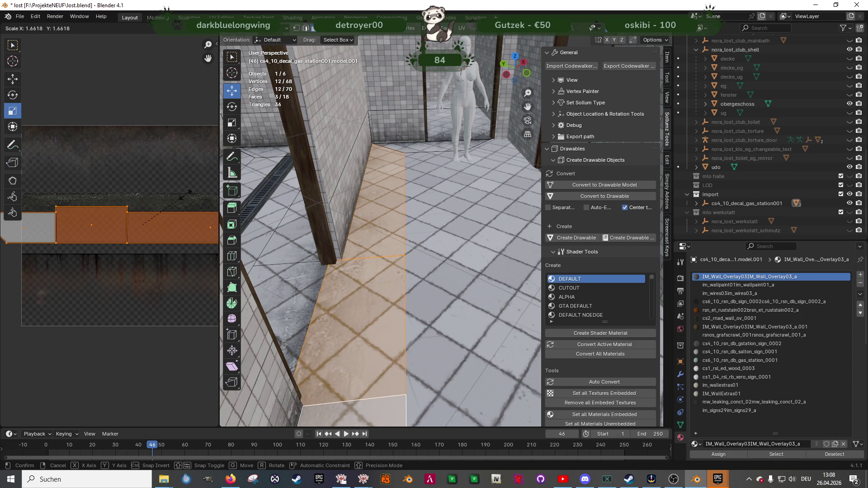
click(188, 194)
key(shift+space)
key(g)
drag(143, 190, 151, 175)
middle_drag(385, 271, 393, 253)
scroll(188, 248, down, 3)
Scale the UV island about 1.26 times, nudge it down, and exit edit mode
key(shift+space)
key(s)
mouse_move(156, 223)
mouse_down()
mouse_move(168, 204)
mouse_move(125, 195)
mouse_up()
click(172, 206)
key(shift+space)
key(g)
mouse_move(351, 256)
middle_down()
mouse_move(430, 246)
mouse_move(457, 232)
mouse_move(376, 258)
mouse_move(459, 211)
middle_up()
key(Tab)
click(456, 232)
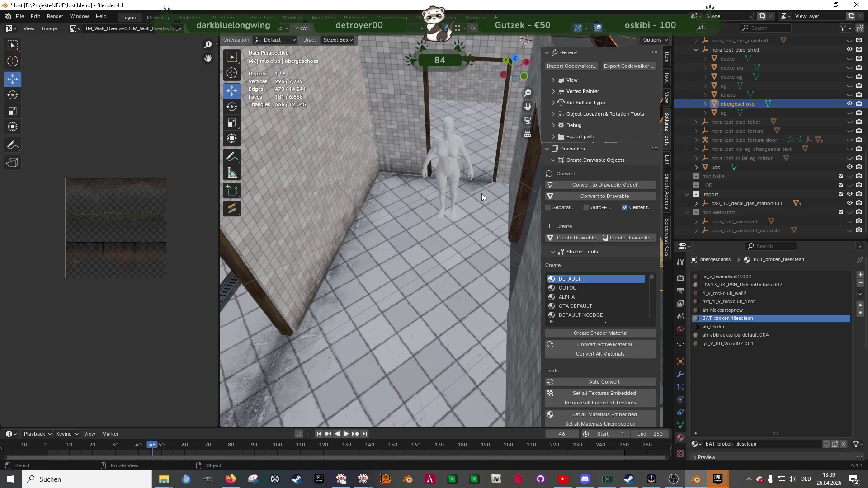